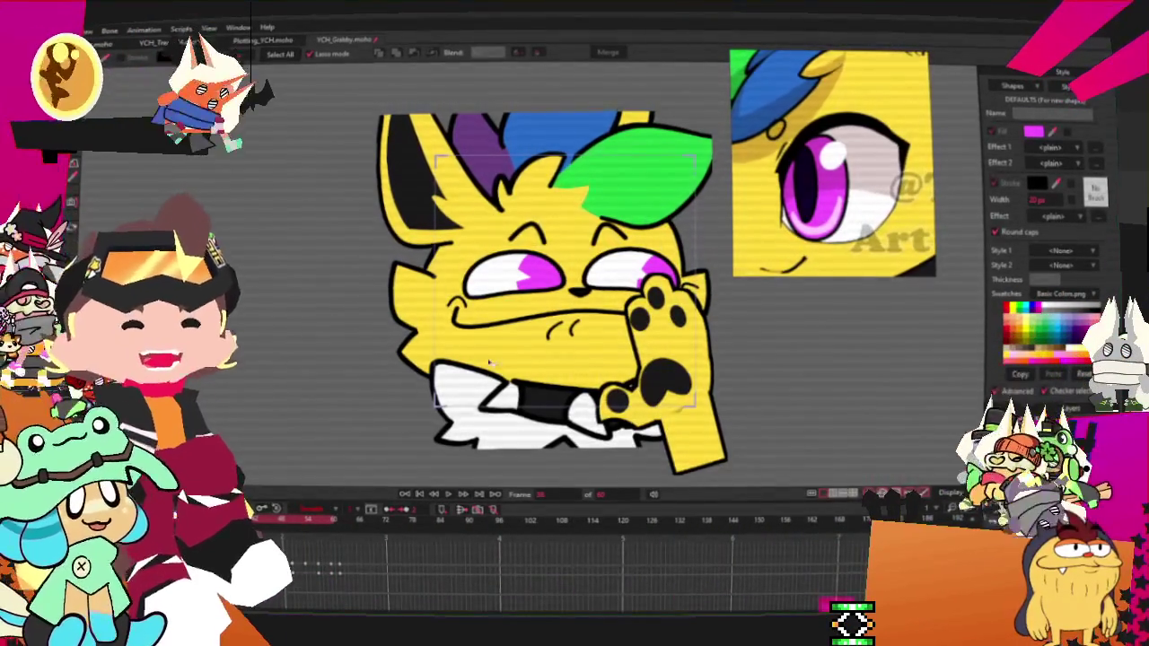
Step: Glance at Moho's File menu and dismiss it without choosing an option
click(85, 29)
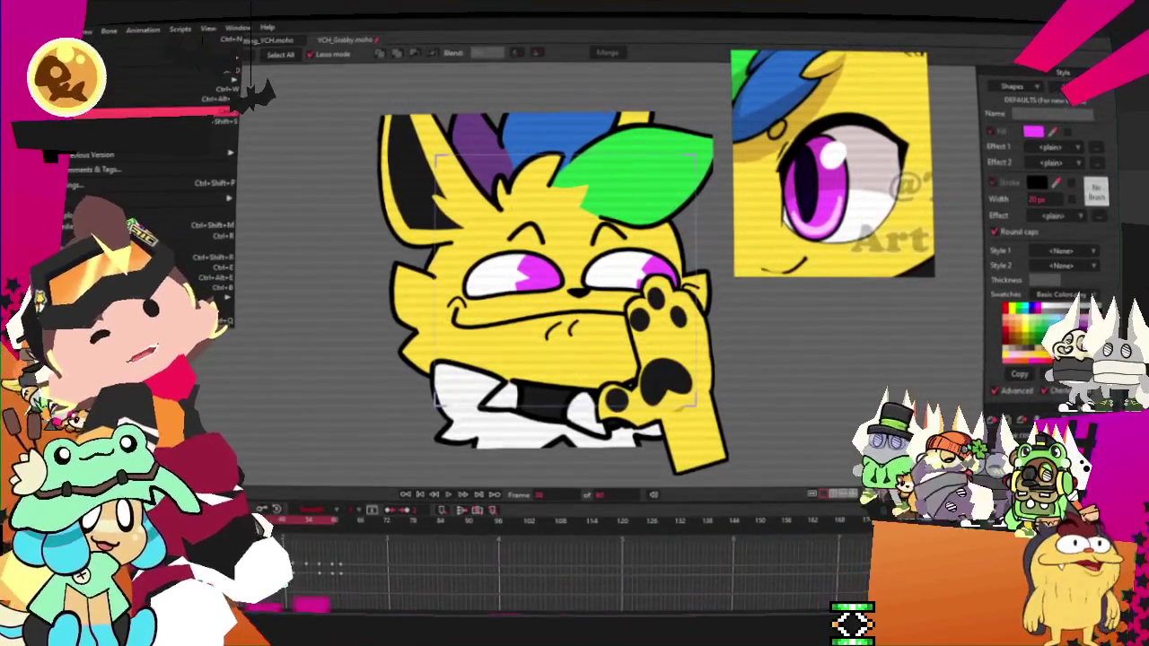
key(Escape)
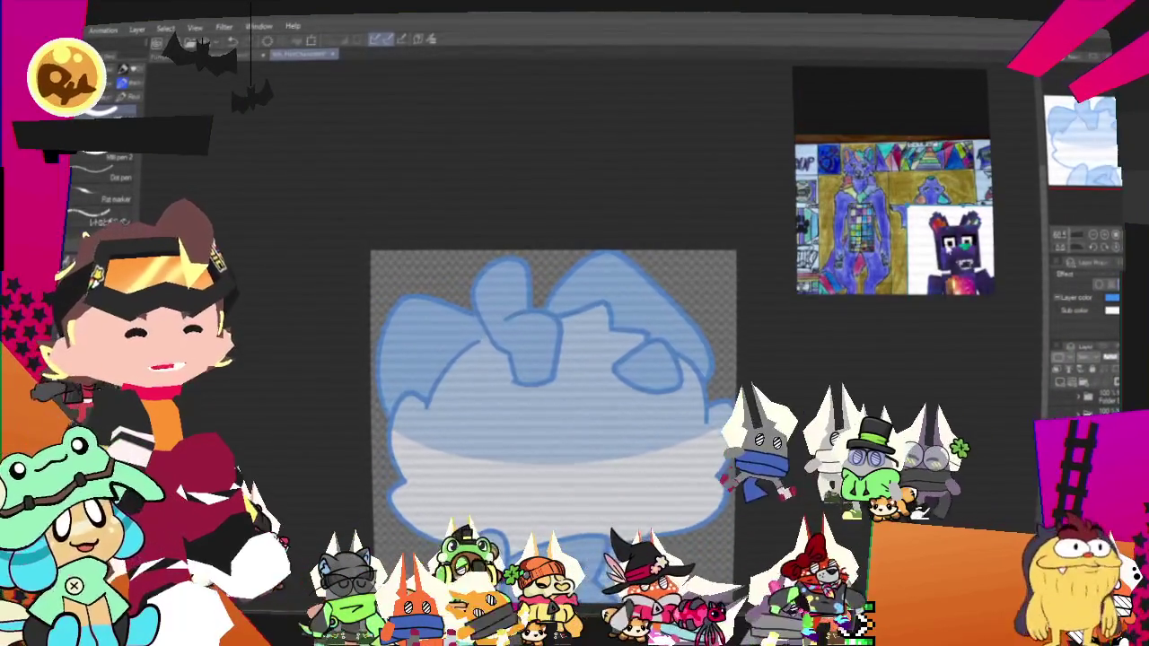
scroll(893, 186, up, 1)
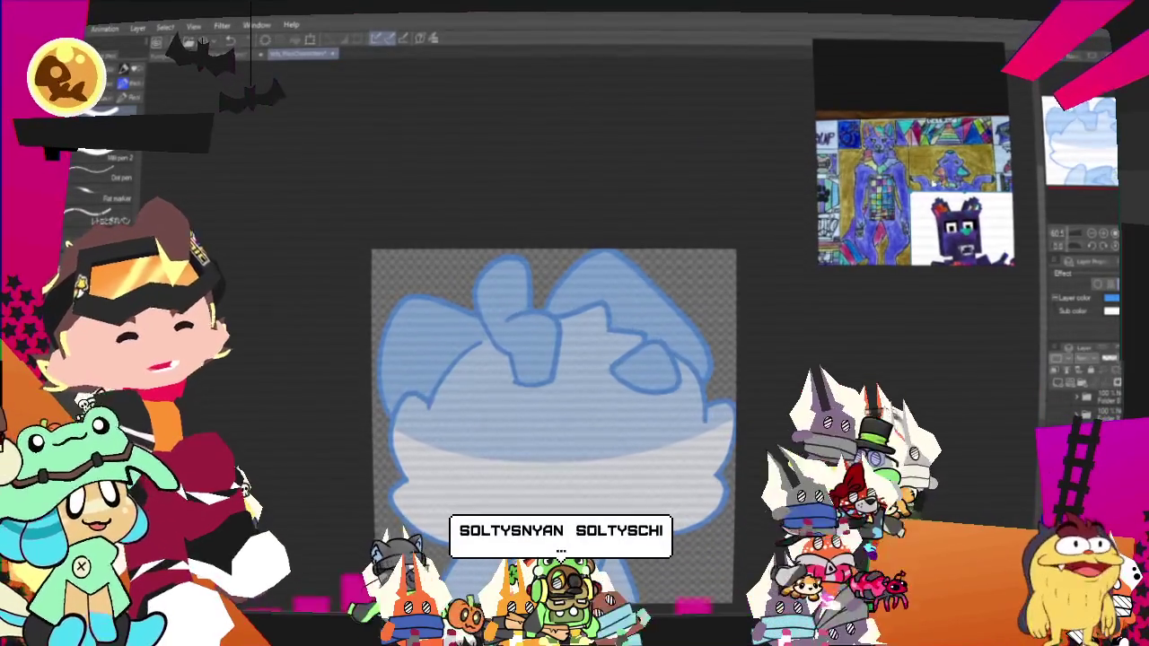
scroll(644, 395, down, 1)
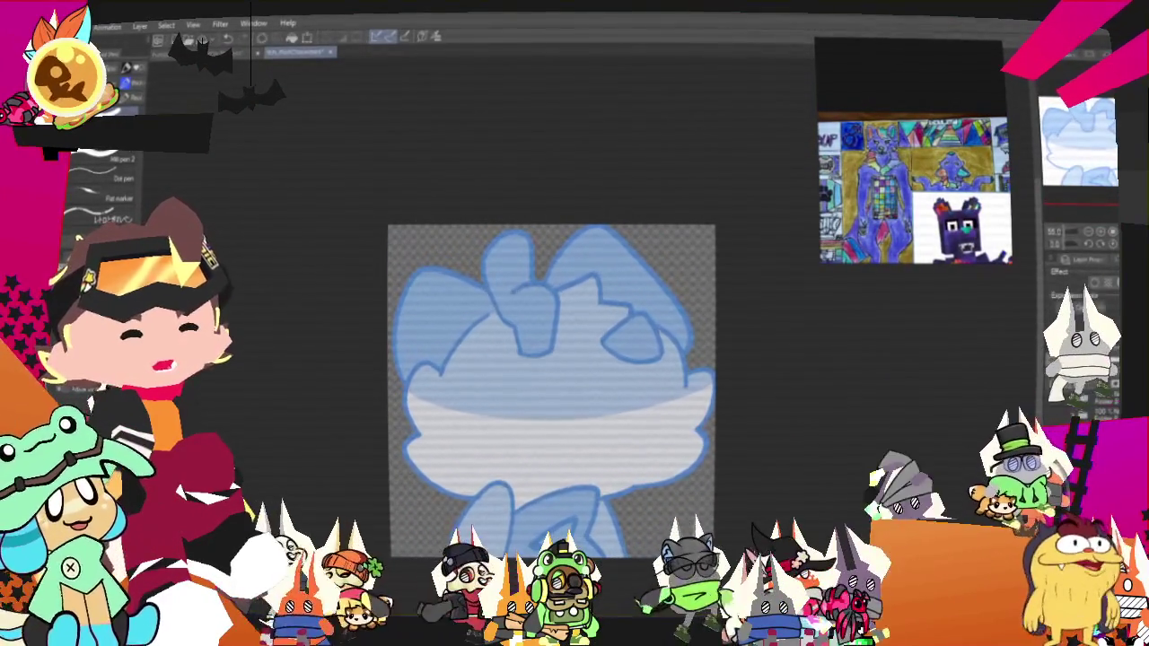
scroll(500, 404, up, 1)
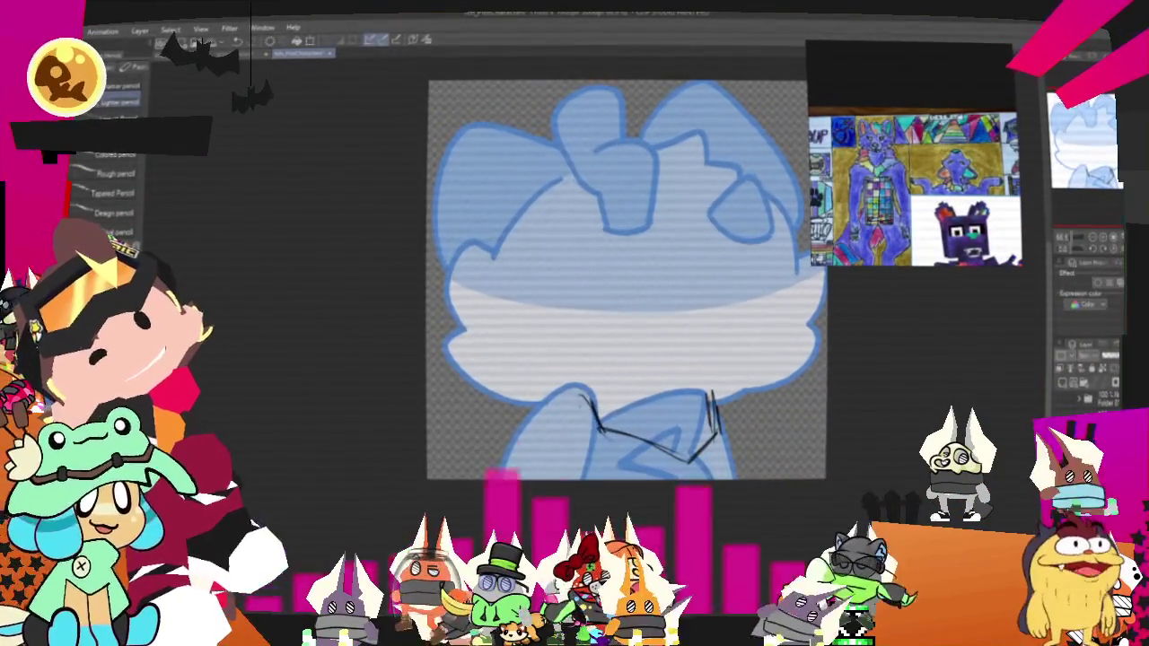
Step: Sketch a pencil stroke across the character's chest, then undo the bad stroke
drag(585, 395, 504, 454)
key(ctrl+z)
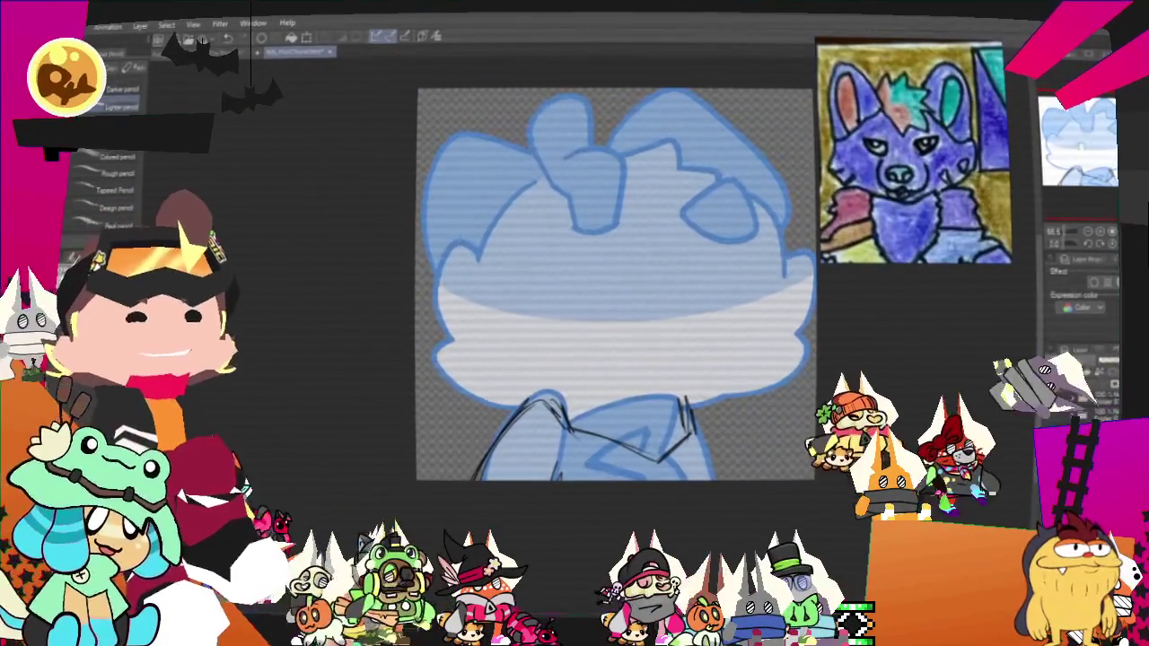
Step: Sketch the top-right ear line, the head's right side and a curve across the face, undoing stray strokes
key(ctrl+z)
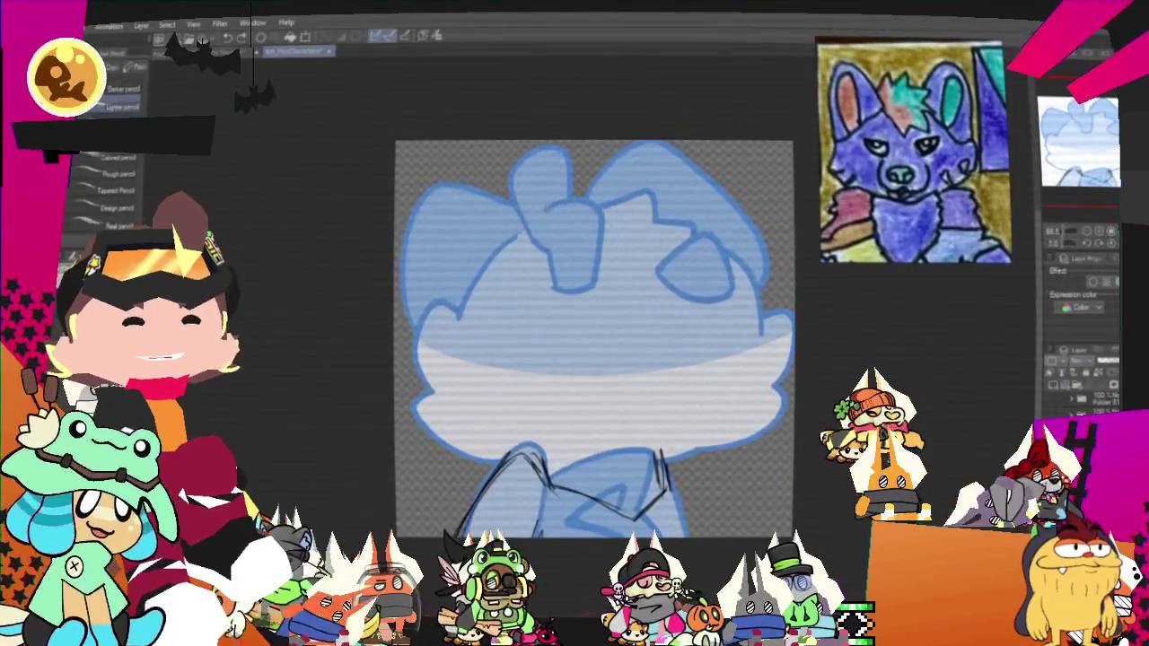
mouse_move(660, 176)
mouse_down()
mouse_move(711, 188)
mouse_move(696, 270)
mouse_move(720, 295)
mouse_up()
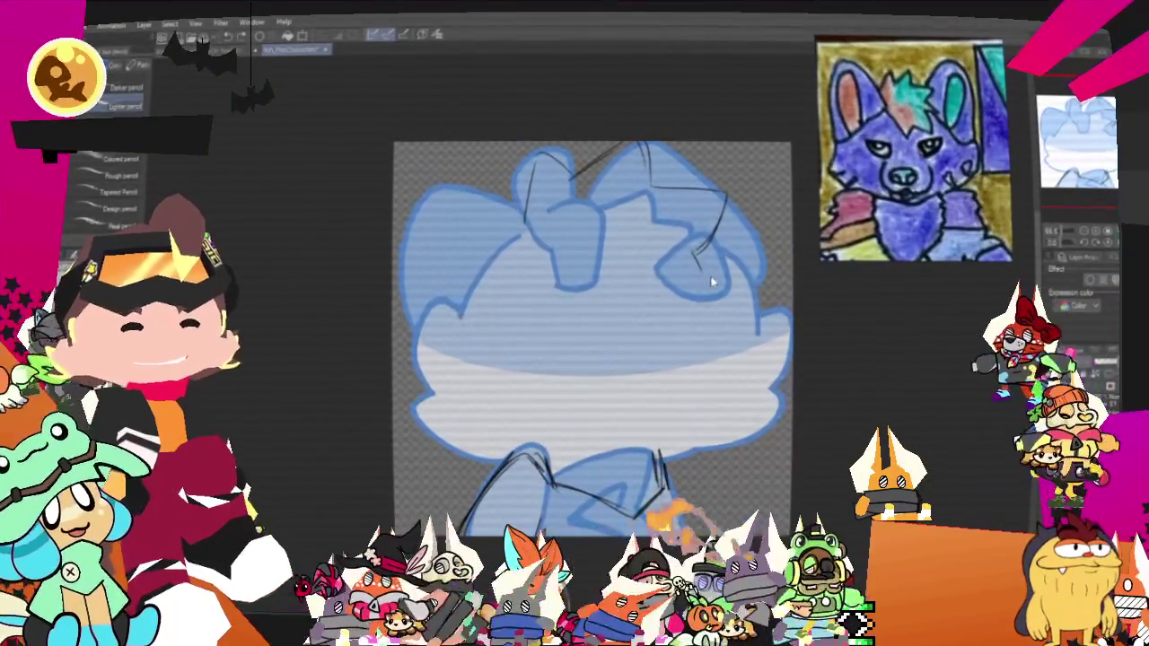
key(ctrl+z)
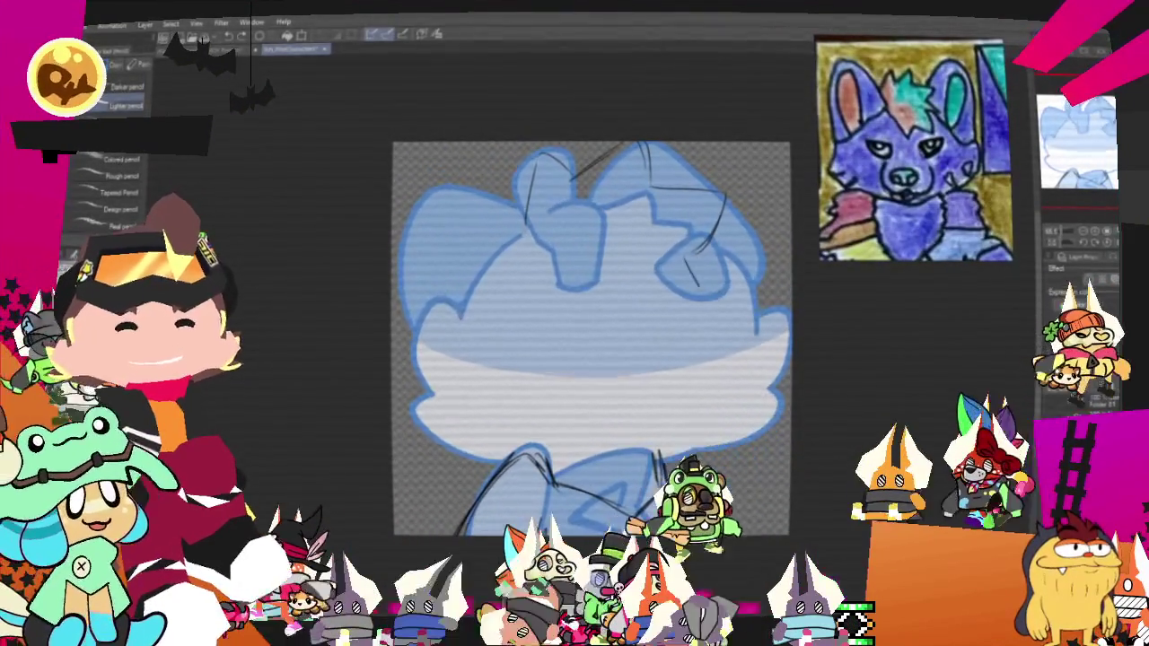
drag(691, 241, 722, 291)
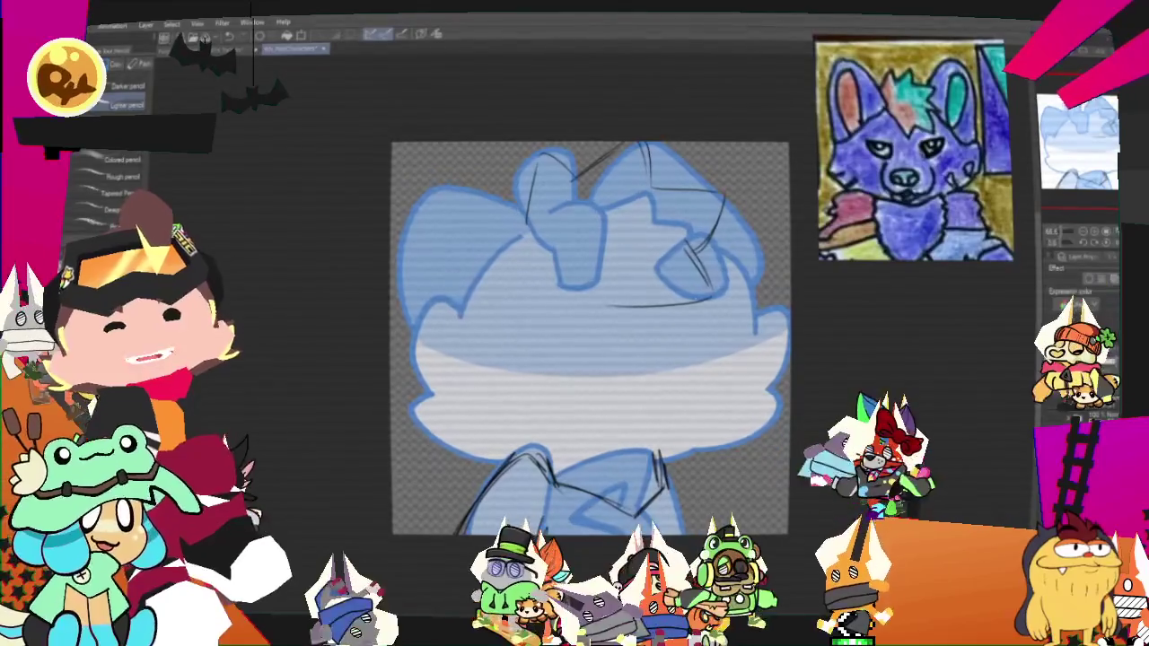
drag(611, 282, 709, 296)
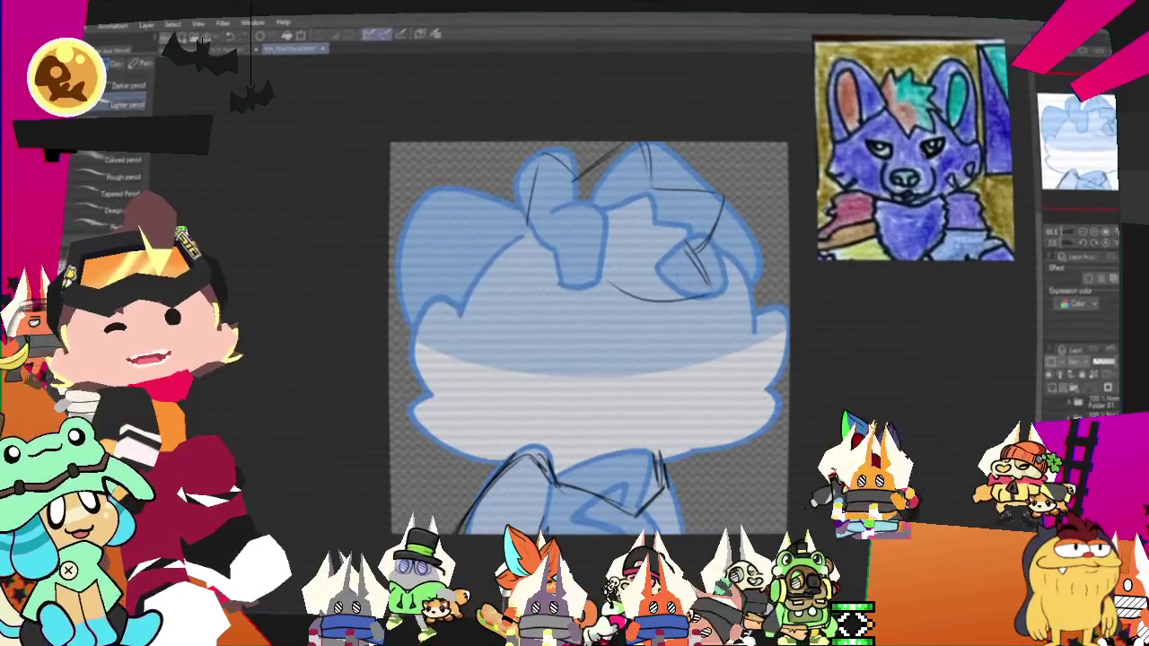
drag(609, 260, 611, 283)
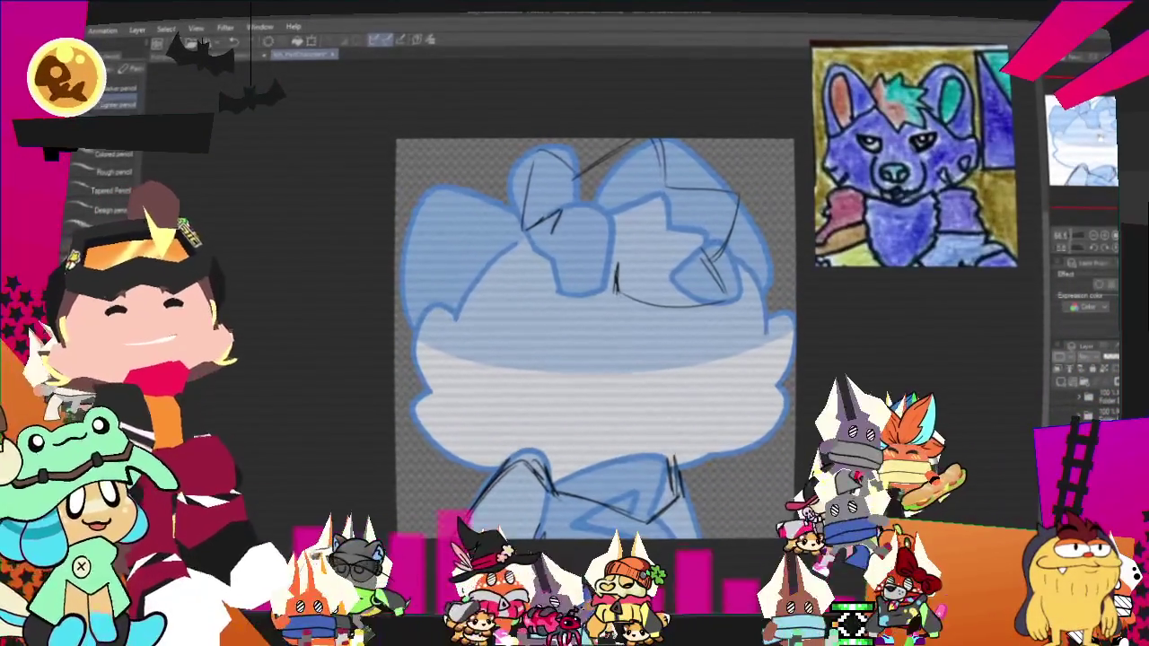
Step: Draw a V across the face and a line along the head's top-left, undoing misplaced strokes
scroll(570, 230, down, 1)
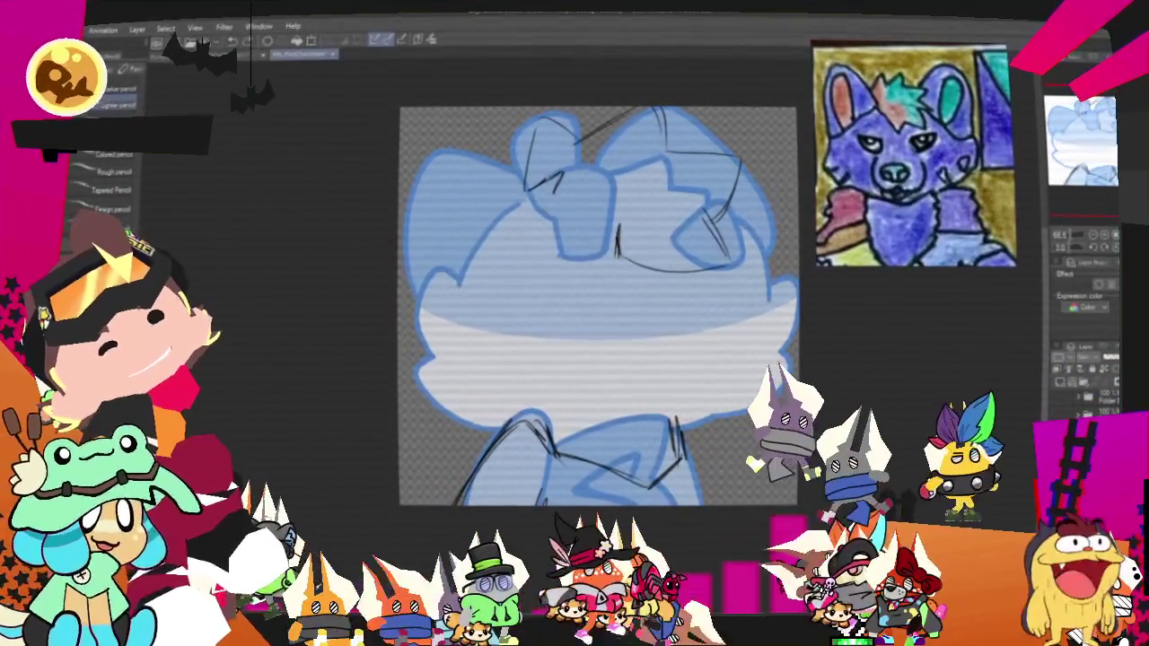
drag(544, 199, 618, 296)
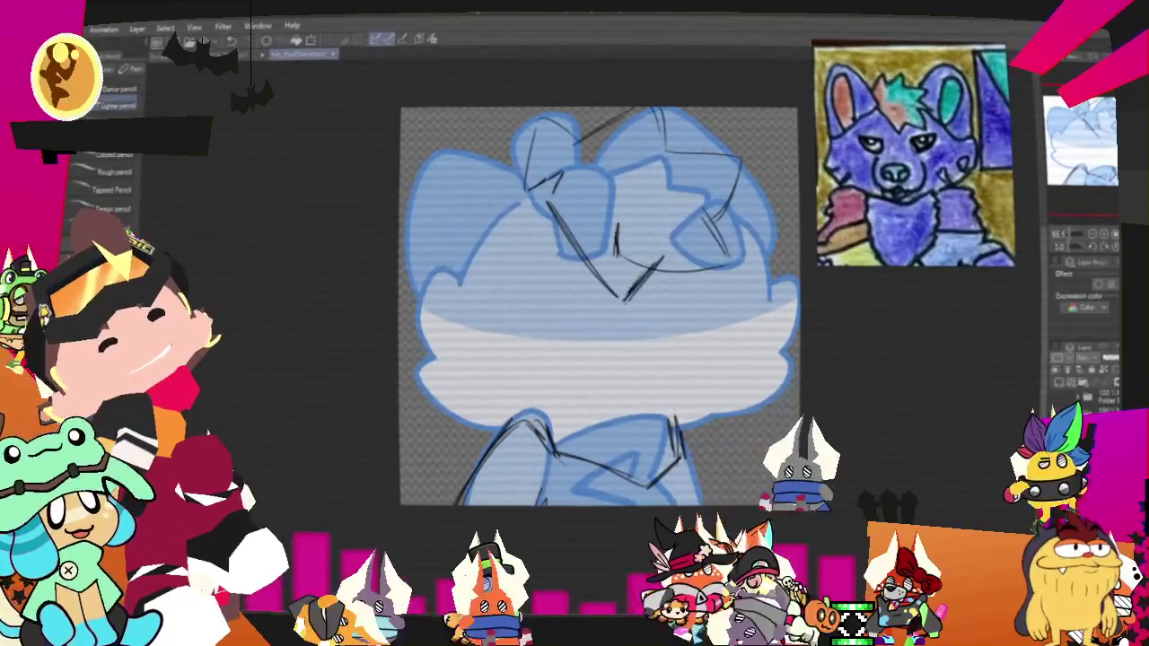
drag(618, 313, 673, 251)
key(p)
key(ctrl+z)
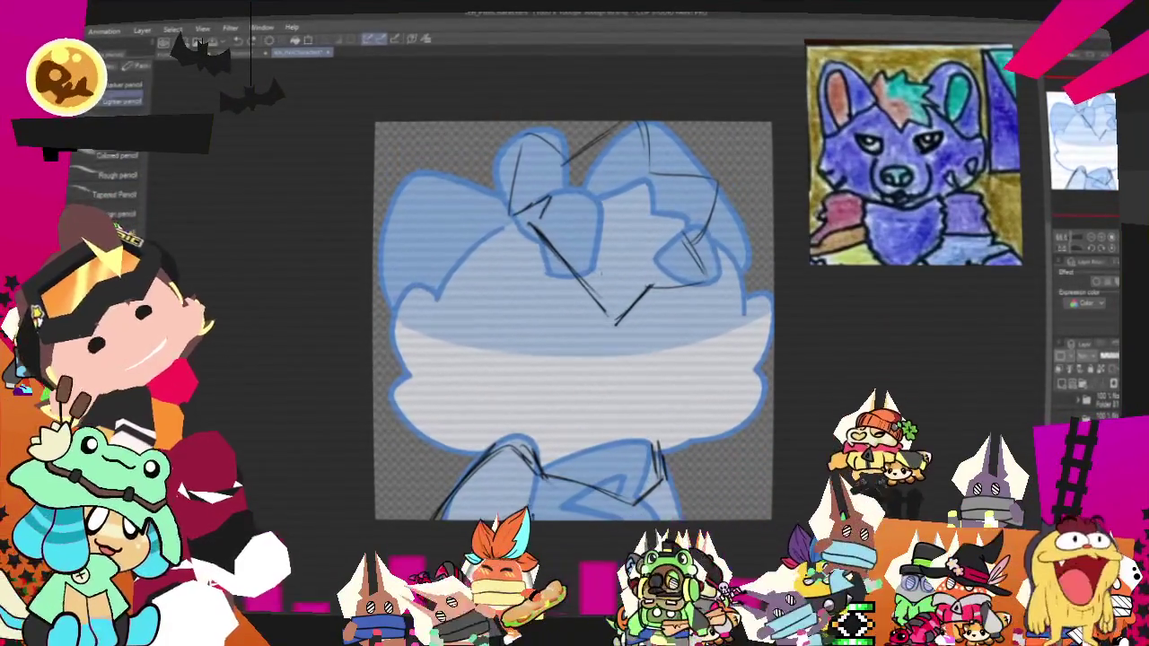
drag(415, 162, 513, 208)
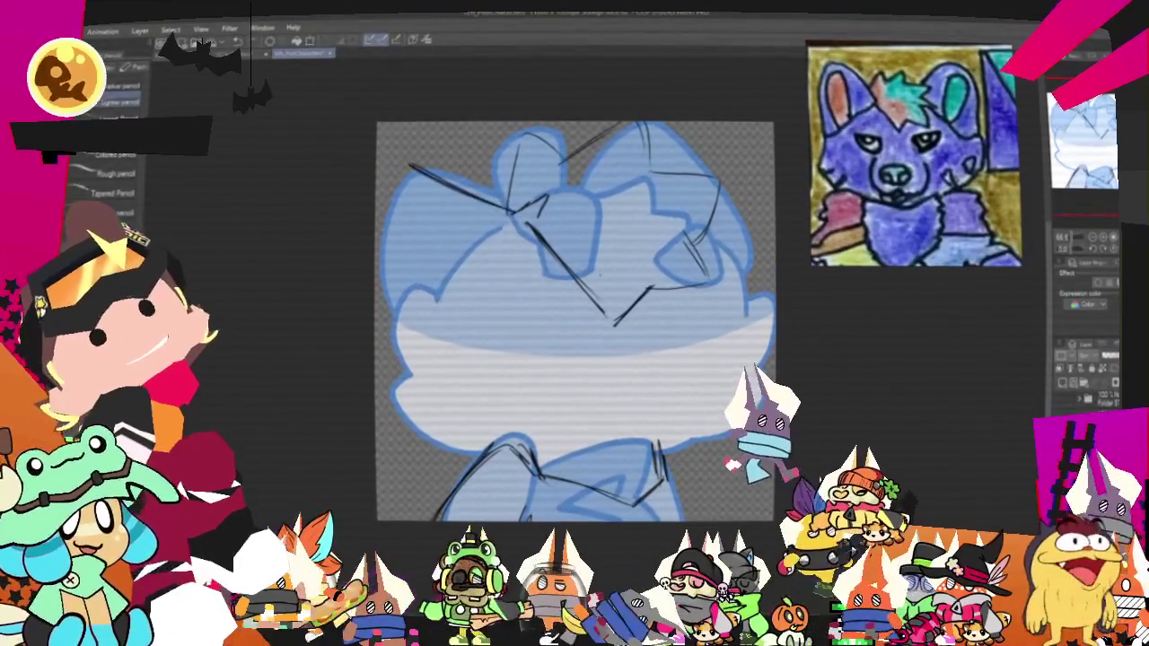
key(ctrl+z)
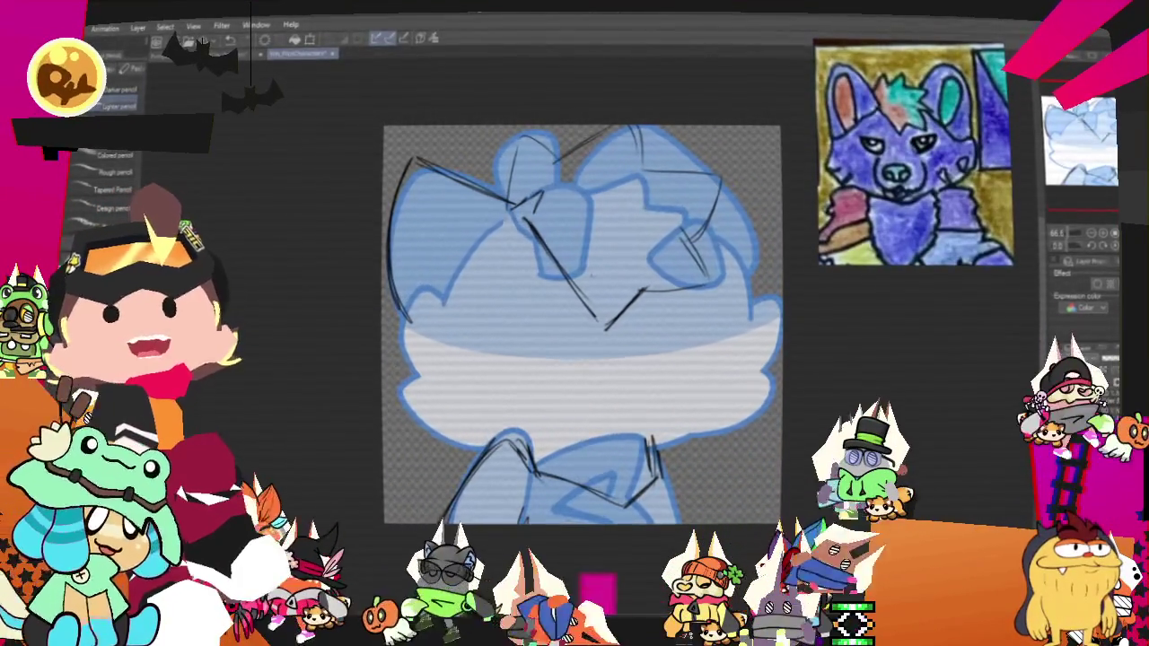
Step: Shift the canvas view right and switch to the selection tool
mouse_move(582, 323)
mouse_down()
mouse_move(745, 309)
mouse_move(761, 293)
mouse_up()
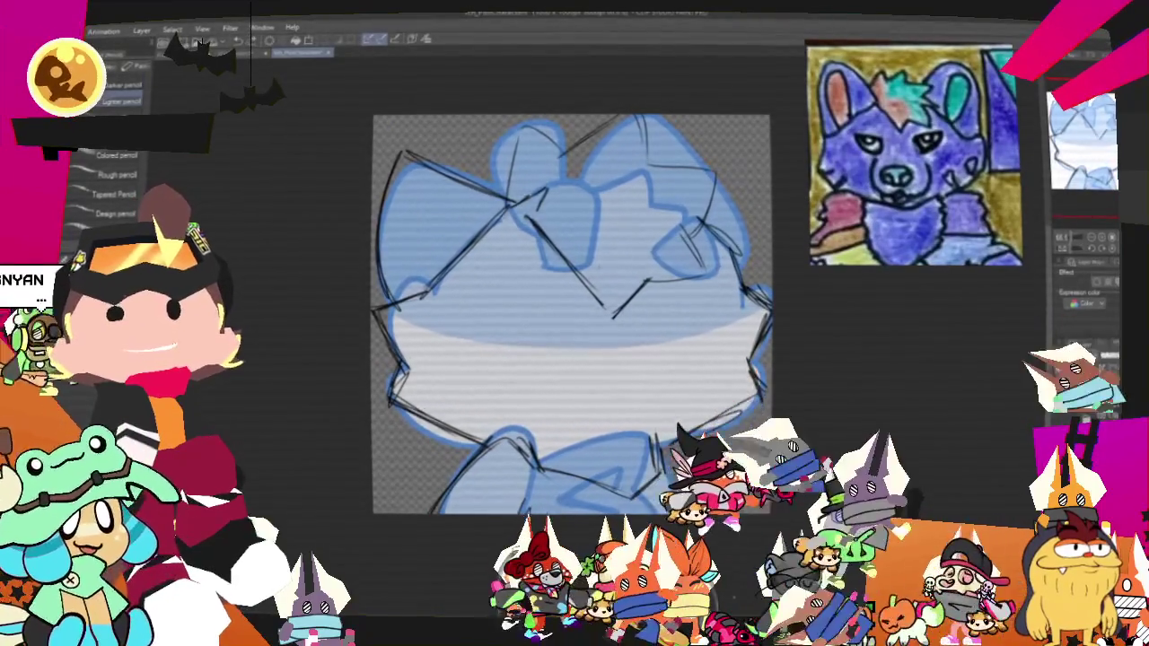
key(m)
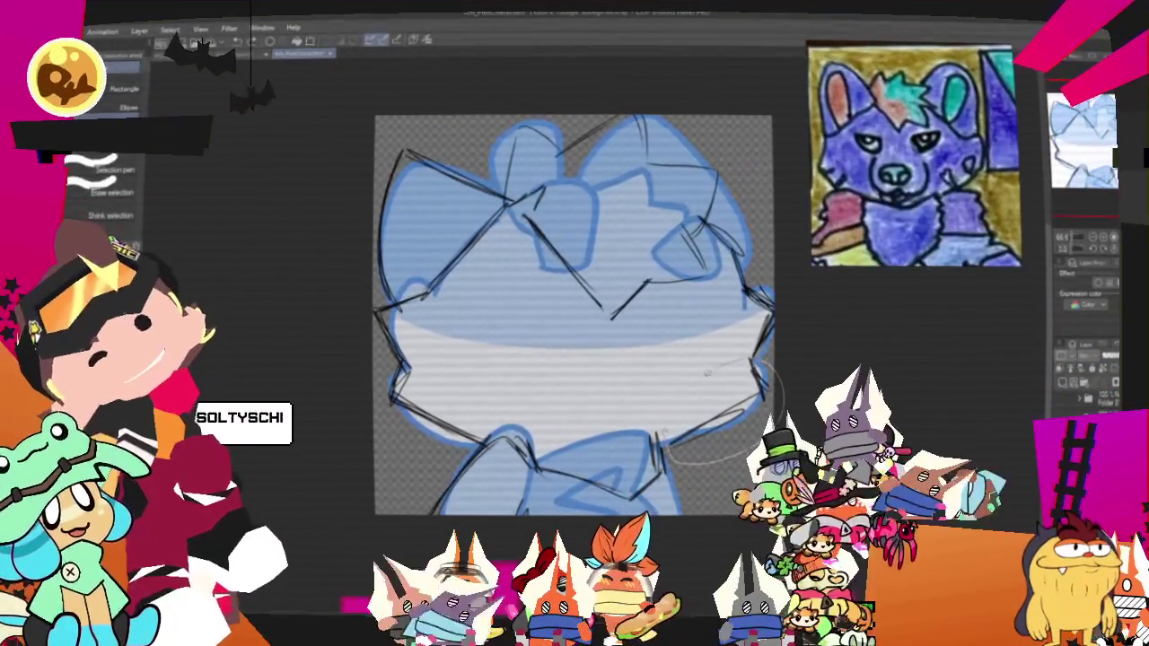
Step: Lasso and transform the lower-right head strokes, then add short pencil strokes
drag(690, 460, 761, 489)
click(760, 491)
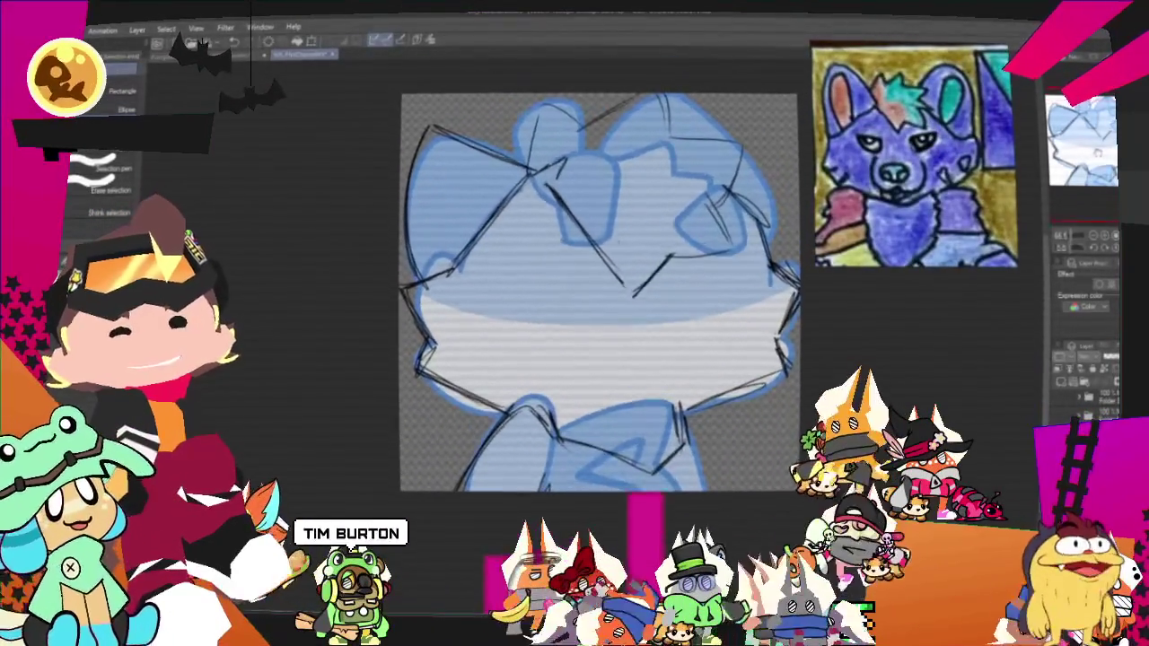
key(p)
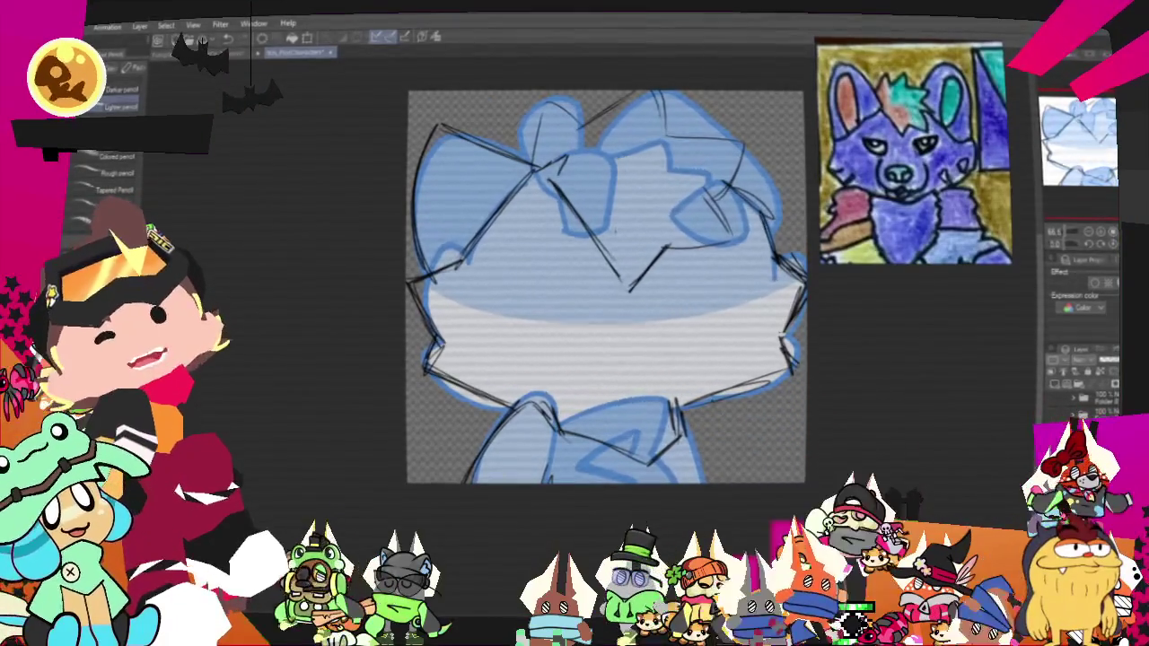
drag(736, 429, 715, 455)
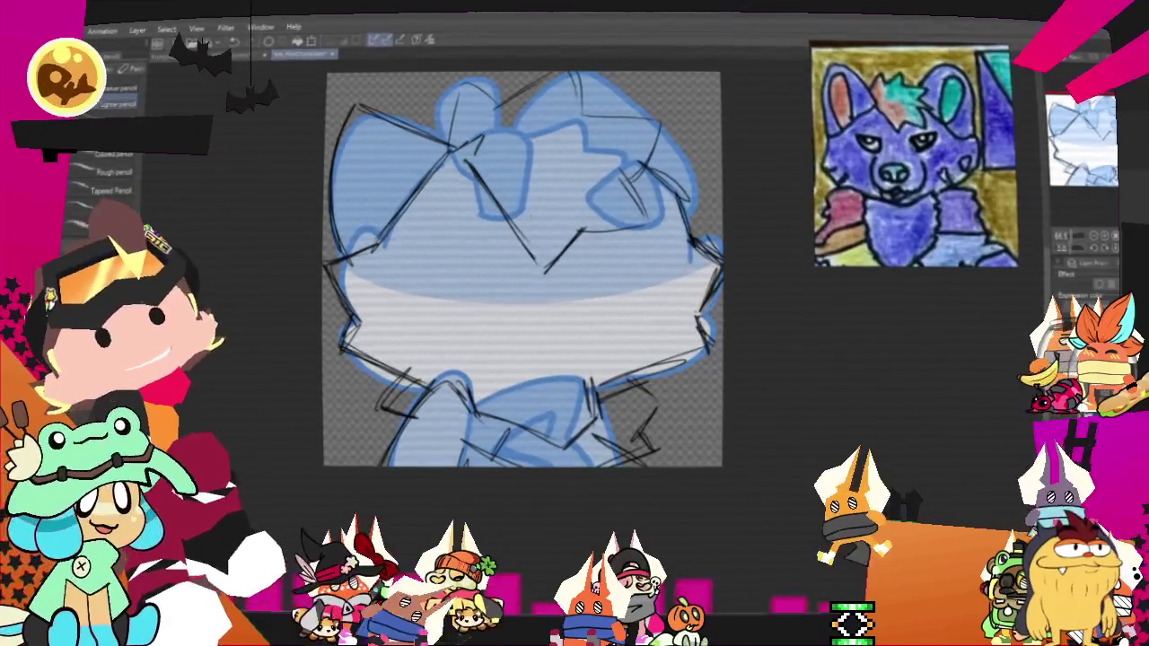
scroll(706, 447, up, 3)
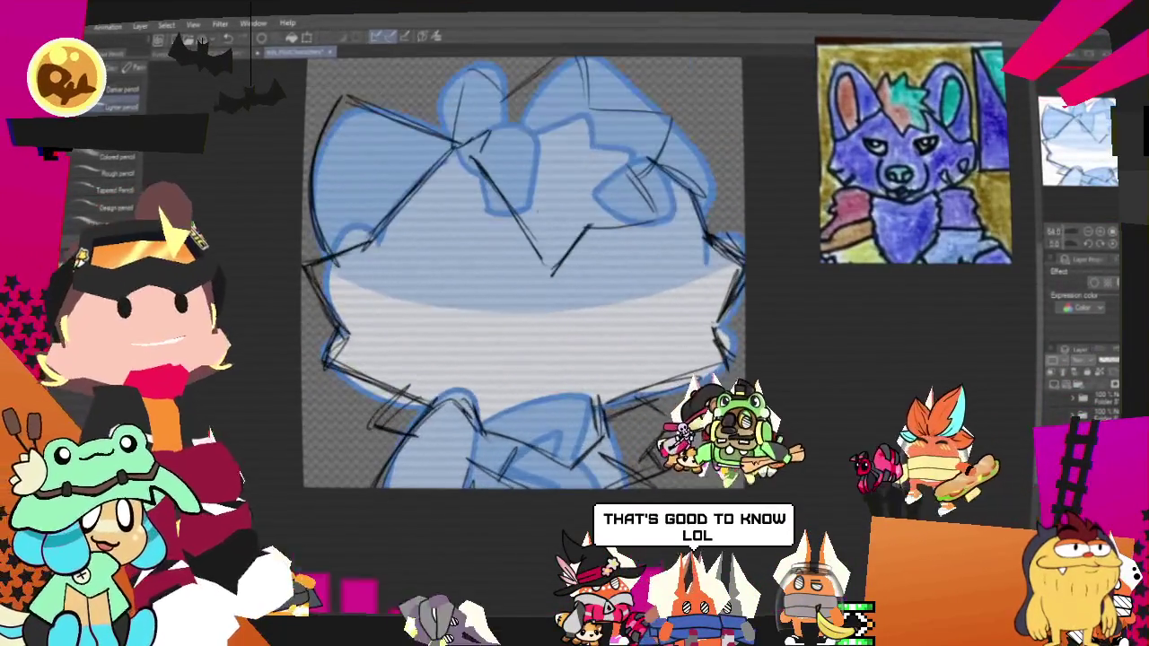
scroll(566, 218, down, 1)
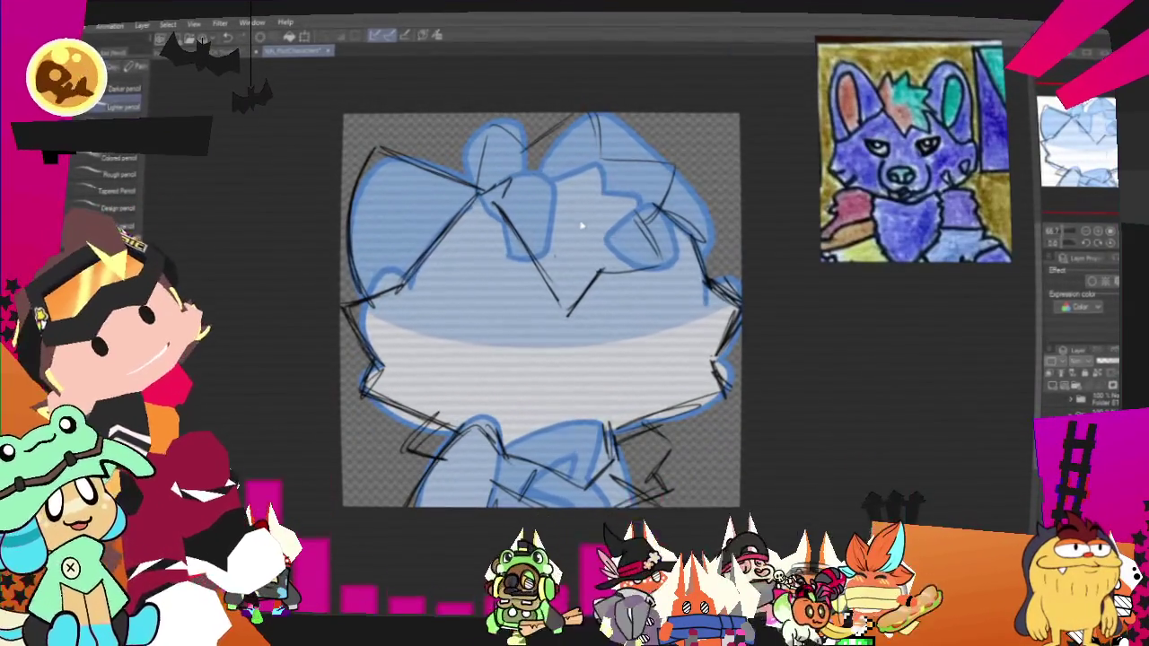
scroll(582, 226, up, 2)
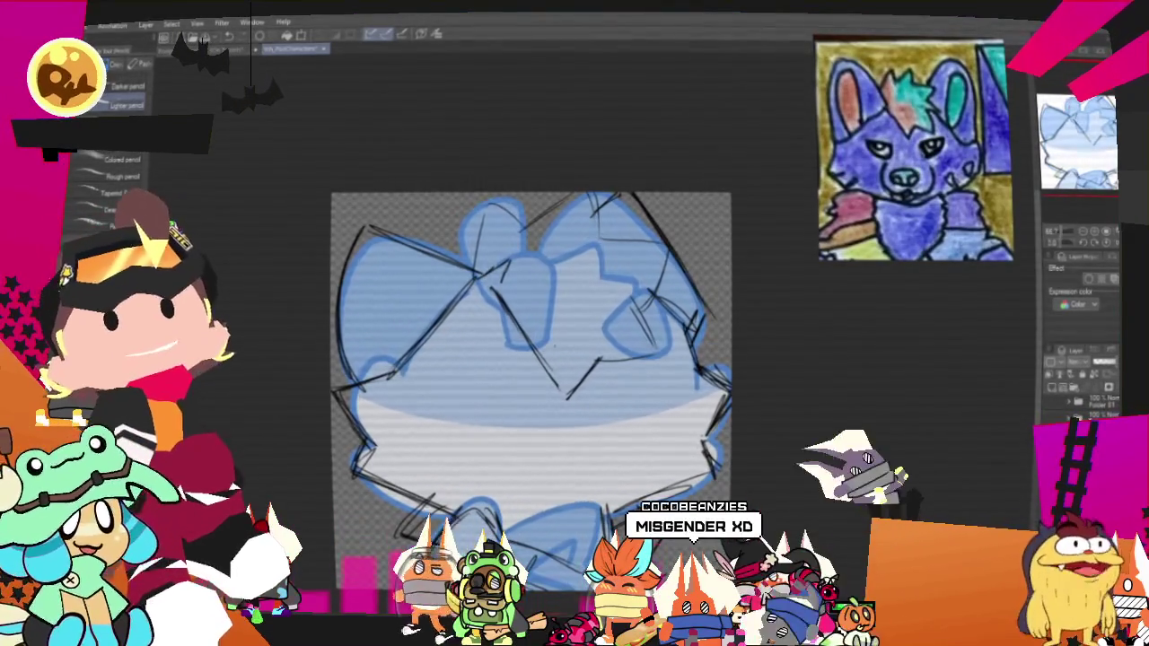
mouse_move(529, 390)
mouse_down()
mouse_move(579, 338)
mouse_move(618, 322)
mouse_move(576, 349)
mouse_up()
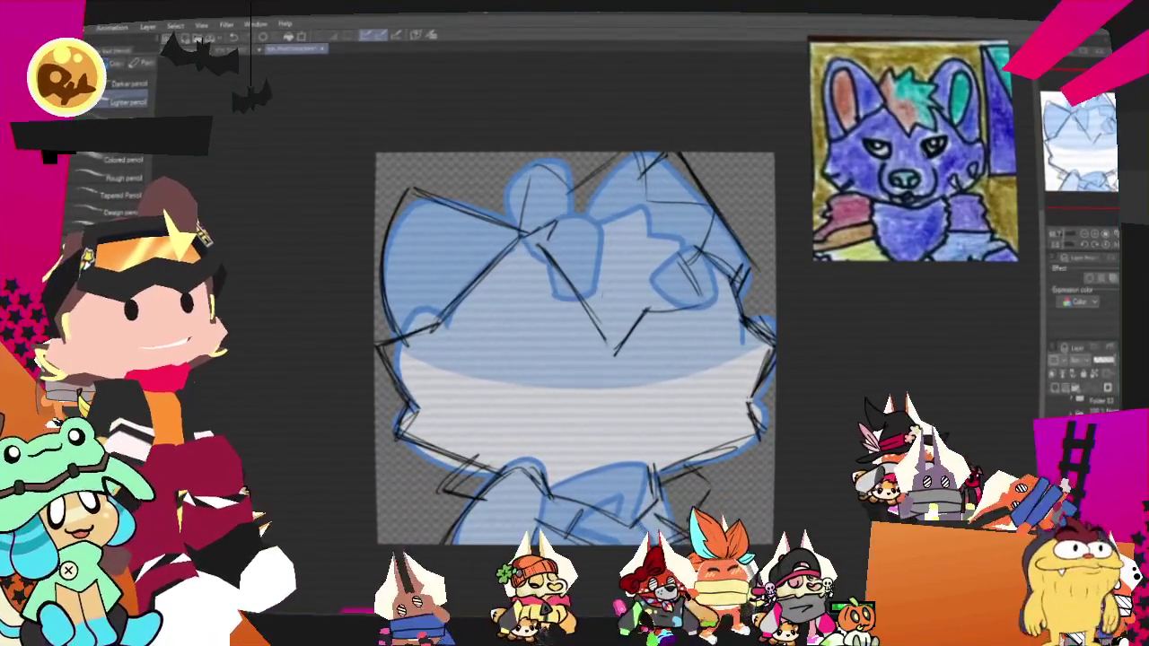
Step: Tint the rough sketch lines faint blue with Layer color and nudge the view
click(1066, 302)
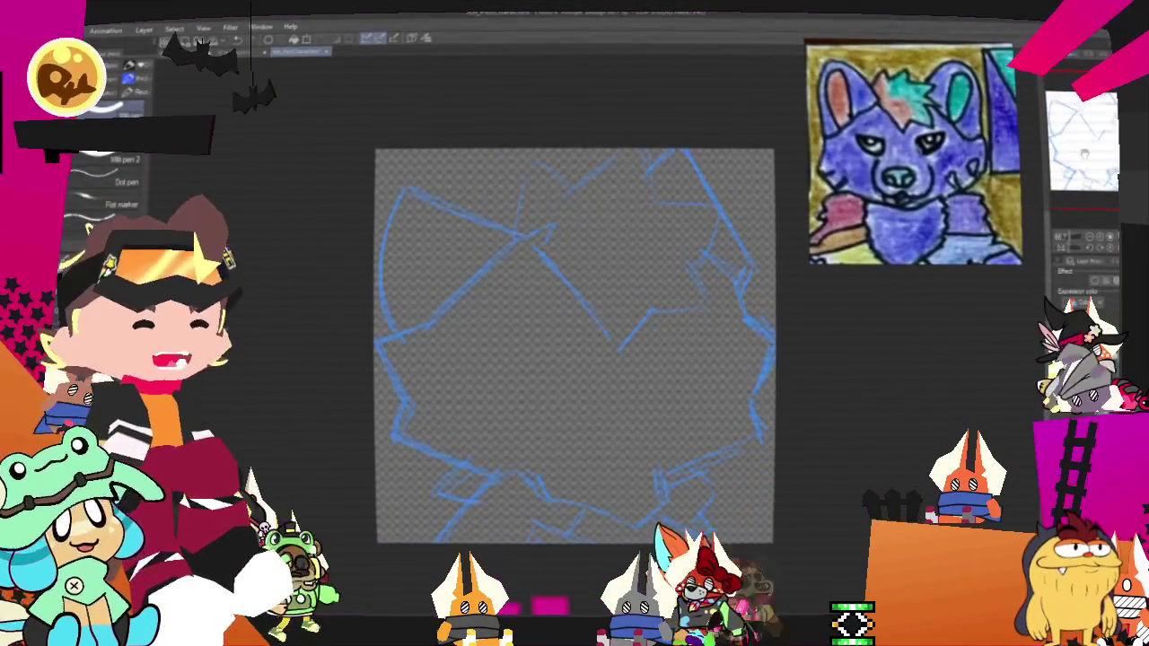
drag(1076, 139, 1083, 140)
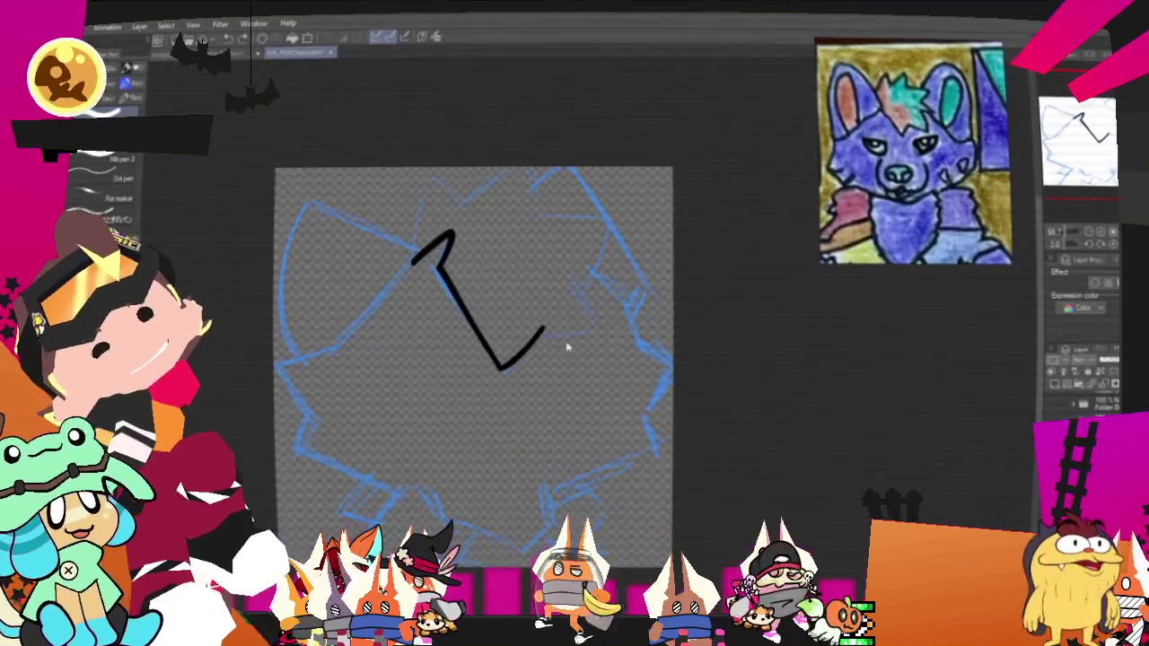
Step: Redraw the tuft's bottom hook longer and close the star-shaped hair tuft outline across the top
key(ctrl+z)
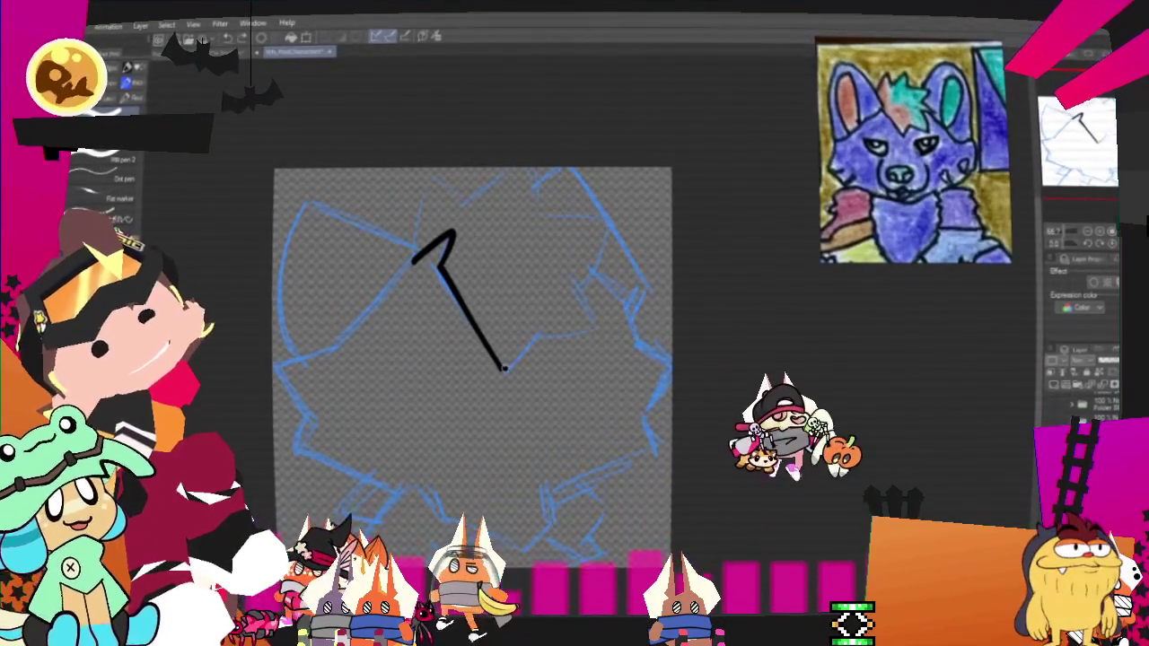
drag(501, 368, 544, 334)
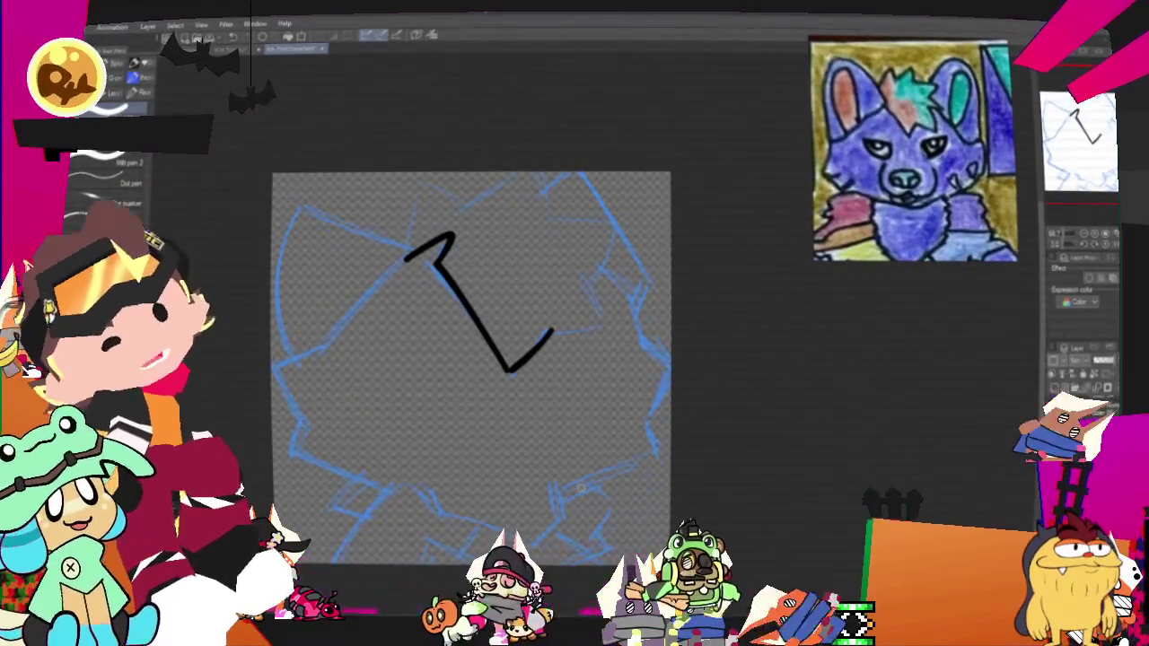
drag(581, 489, 608, 493)
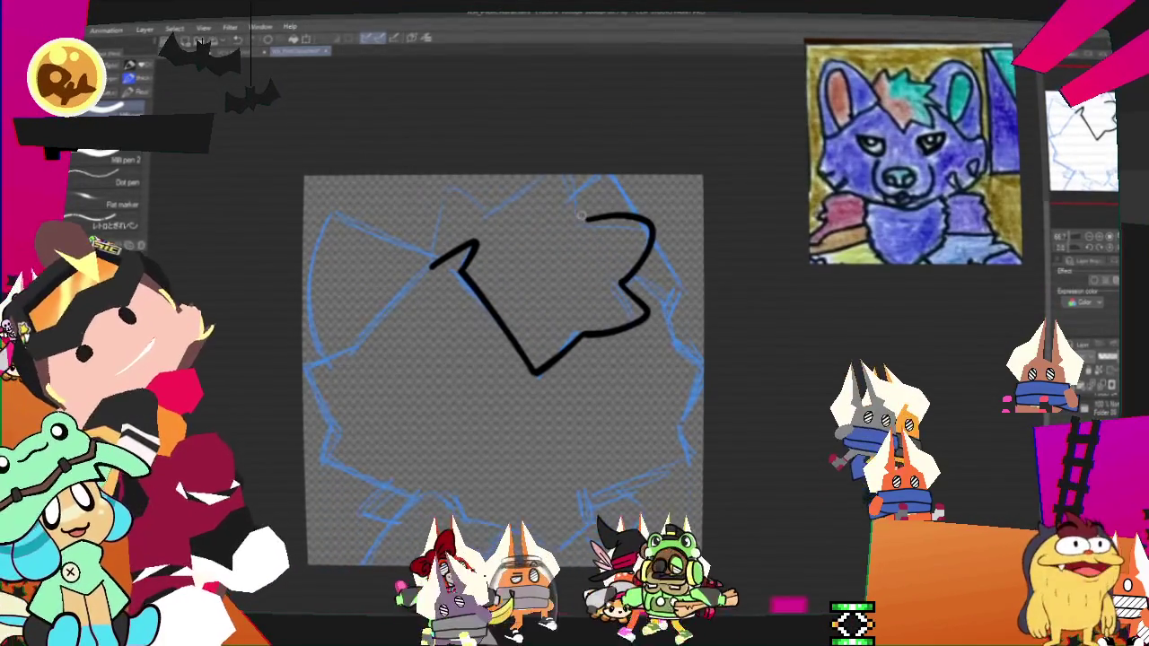
mouse_move(582, 225)
mouse_down()
mouse_move(566, 175)
mouse_move(440, 184)
mouse_move(431, 262)
mouse_up()
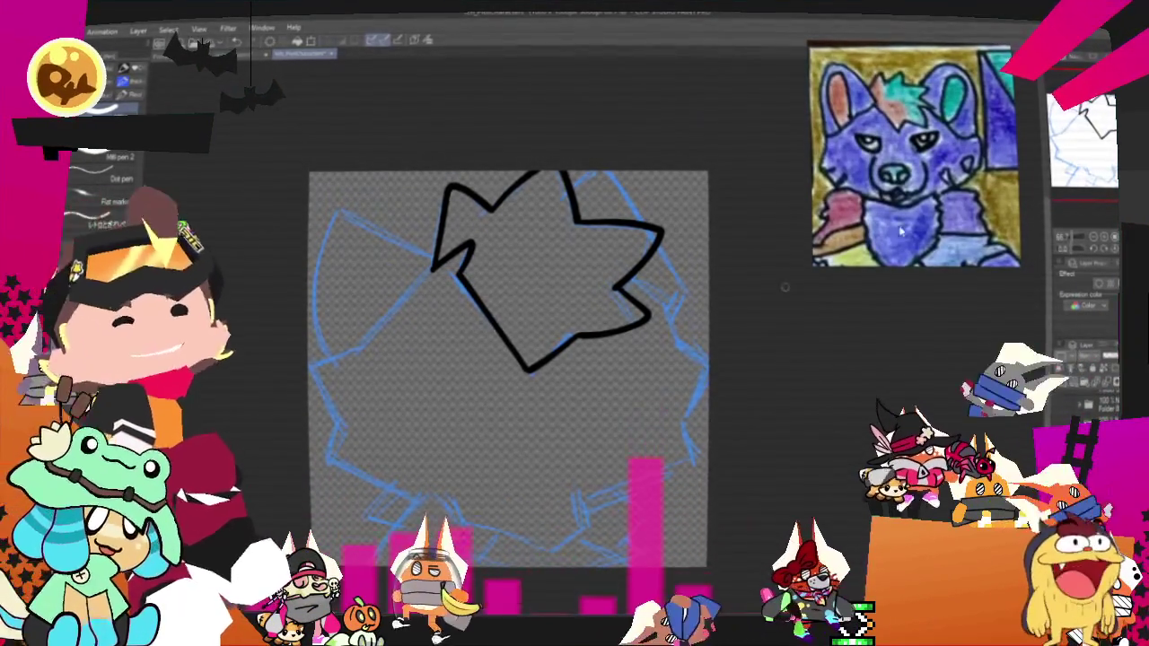
drag(502, 367, 622, 303)
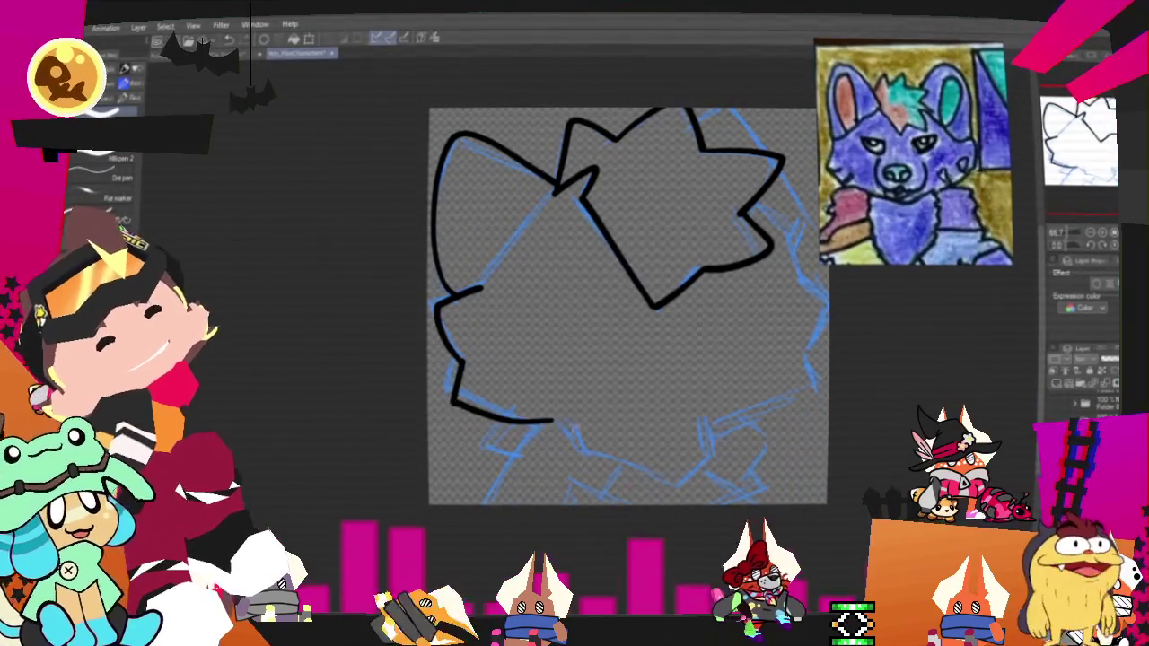
Step: Extend the bottom ink line, join the lower curve, and ink the right jawline
drag(516, 415, 543, 412)
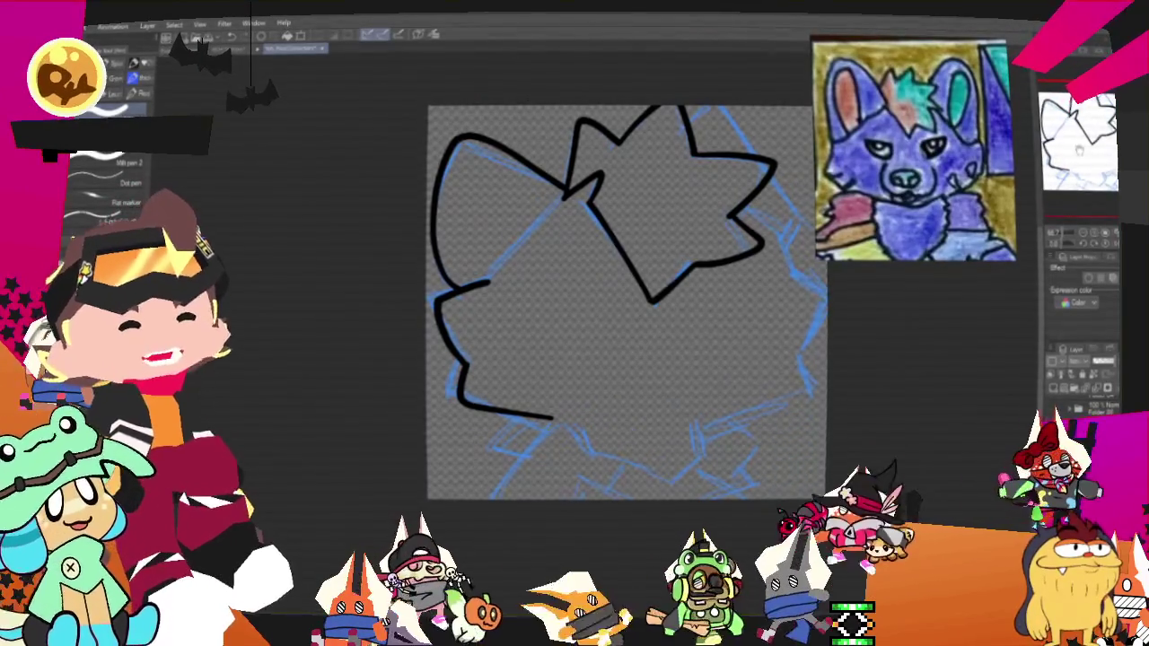
drag(744, 333, 753, 293)
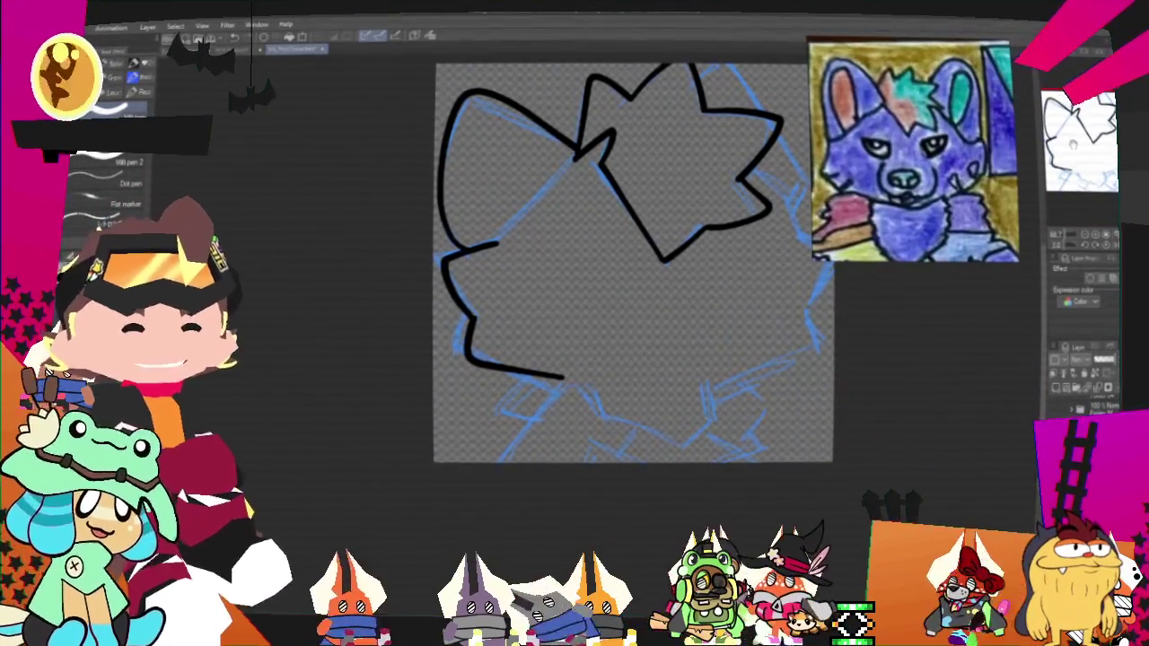
scroll(629, 270, down, 3)
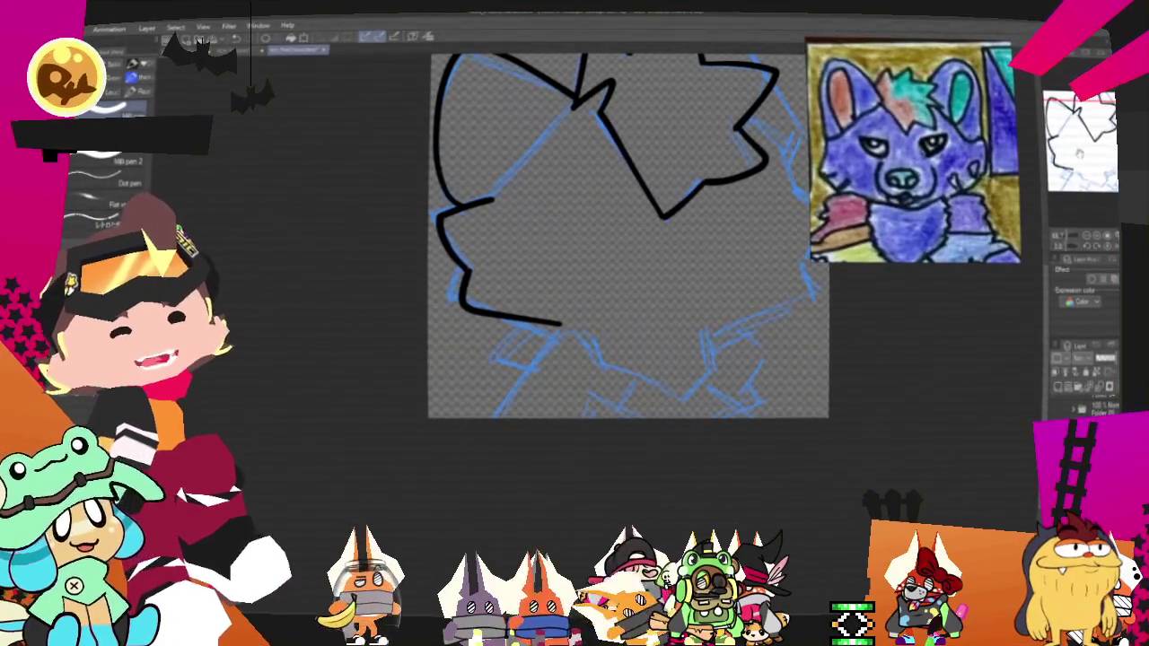
drag(935, 223, 974, 208)
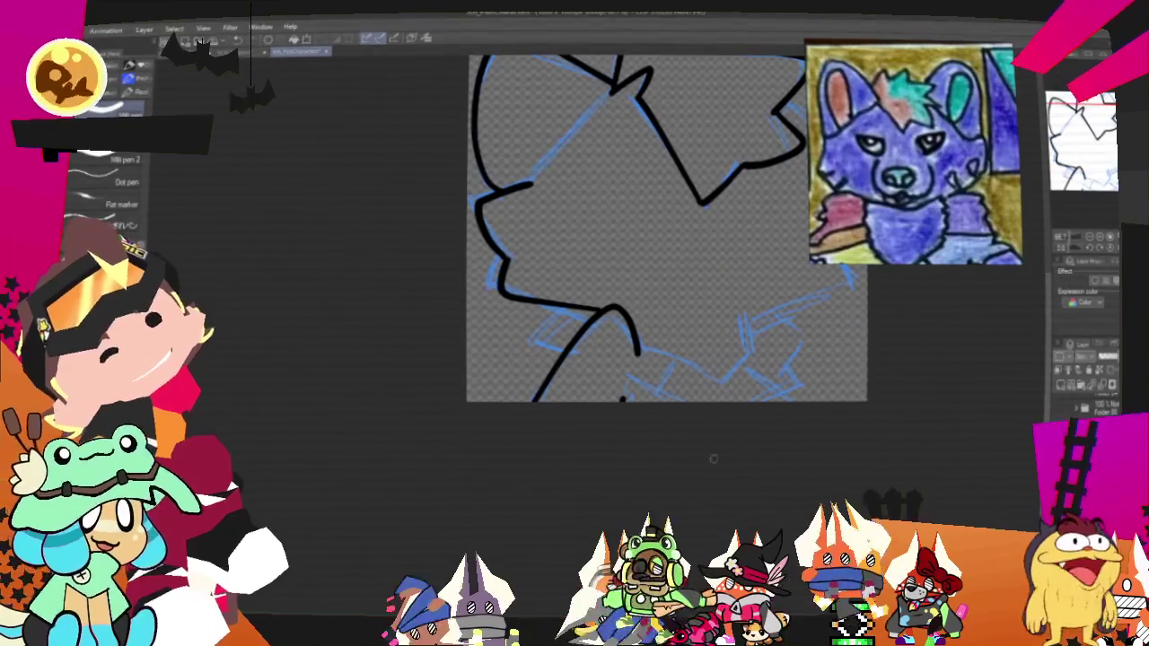
drag(743, 320, 725, 388)
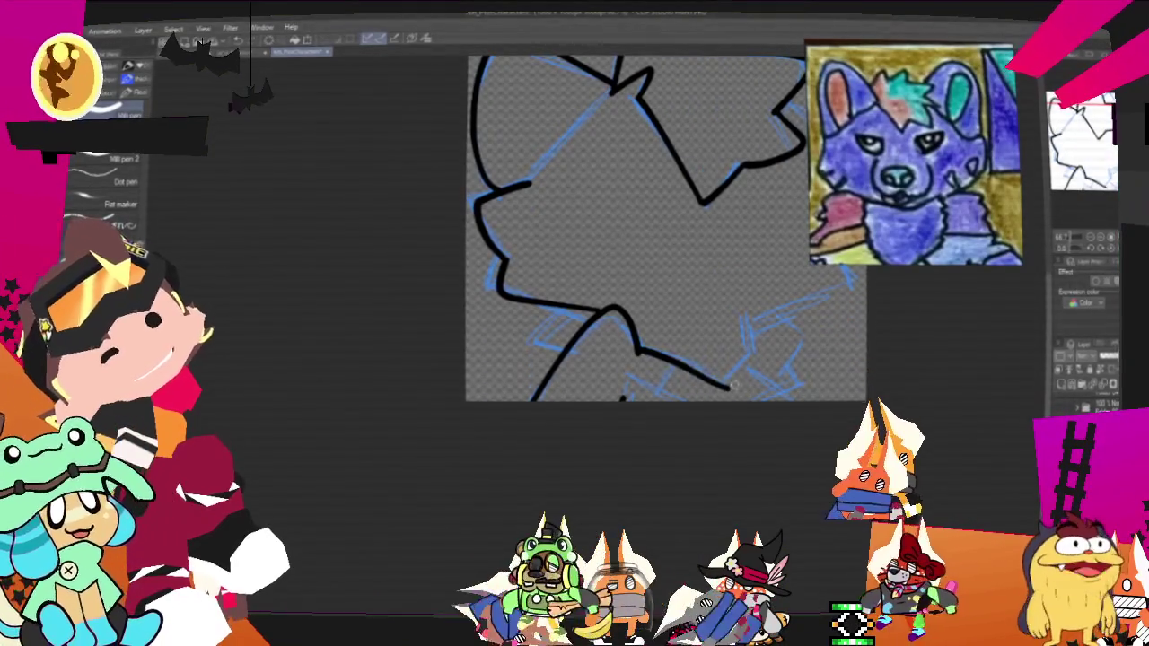
key(ctrl+z)
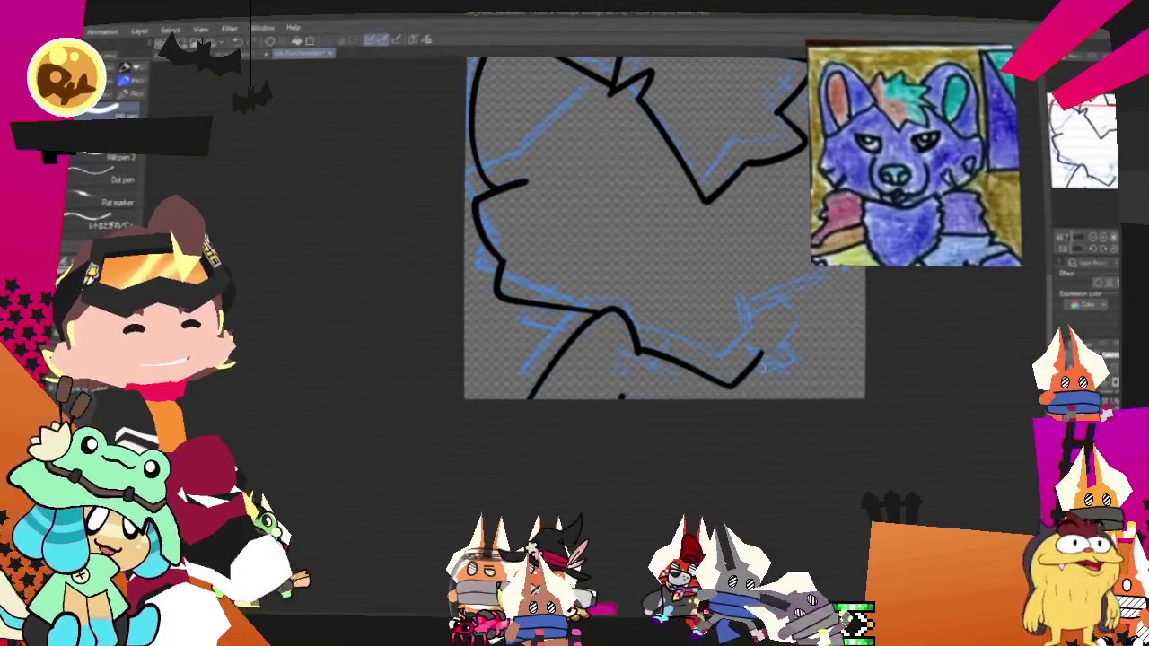
key(ctrl+y)
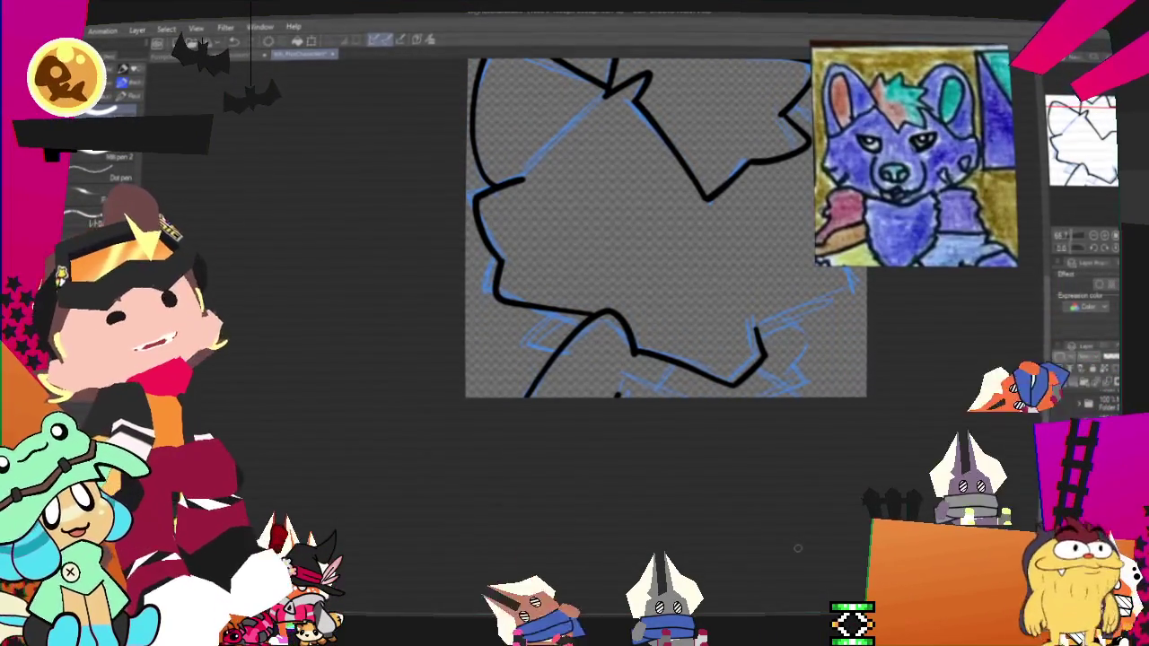
drag(732, 381, 822, 268)
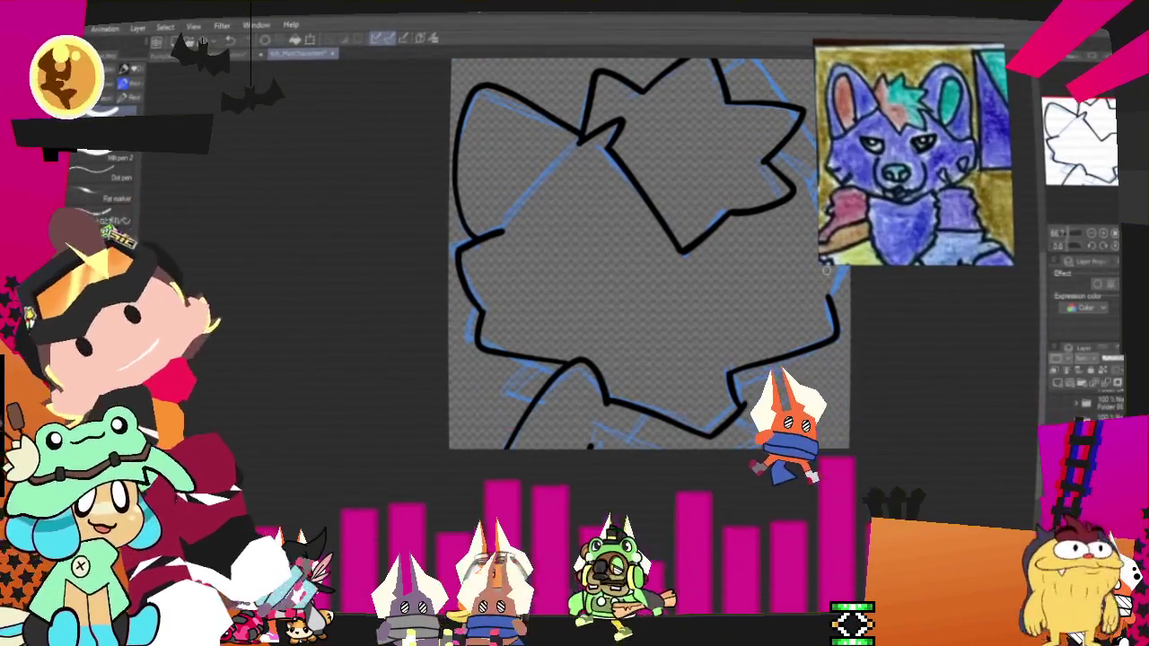
Step: Reframe the head and draw a short angled ink notch where the neck meets the chest
drag(827, 267, 756, 343)
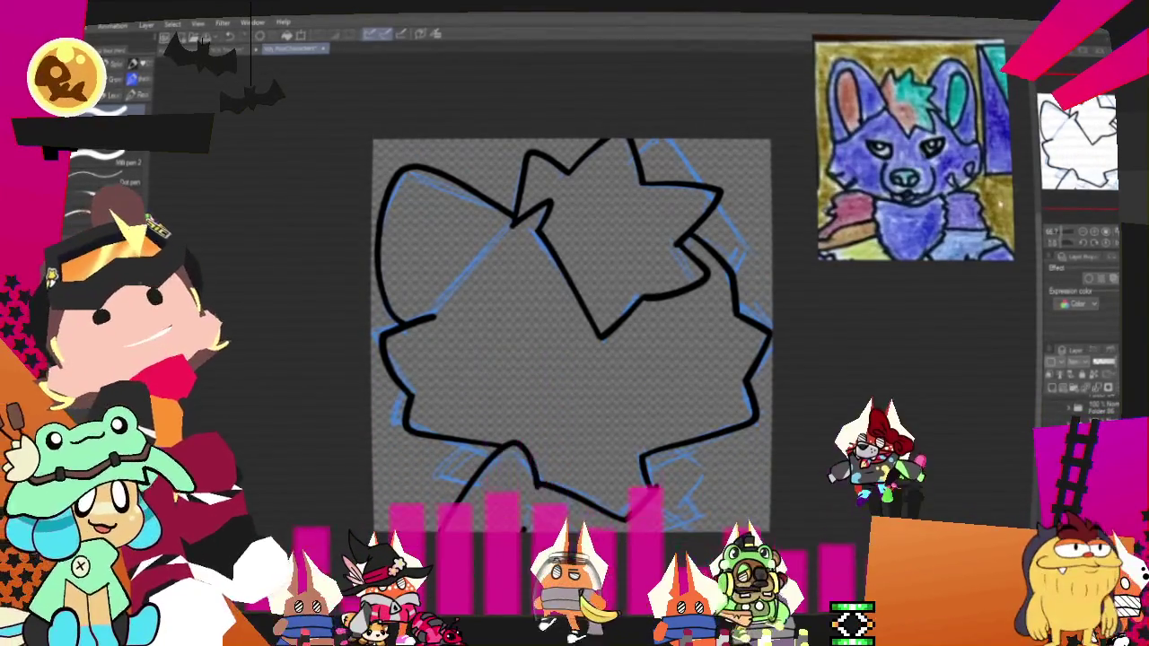
drag(570, 334, 728, 255)
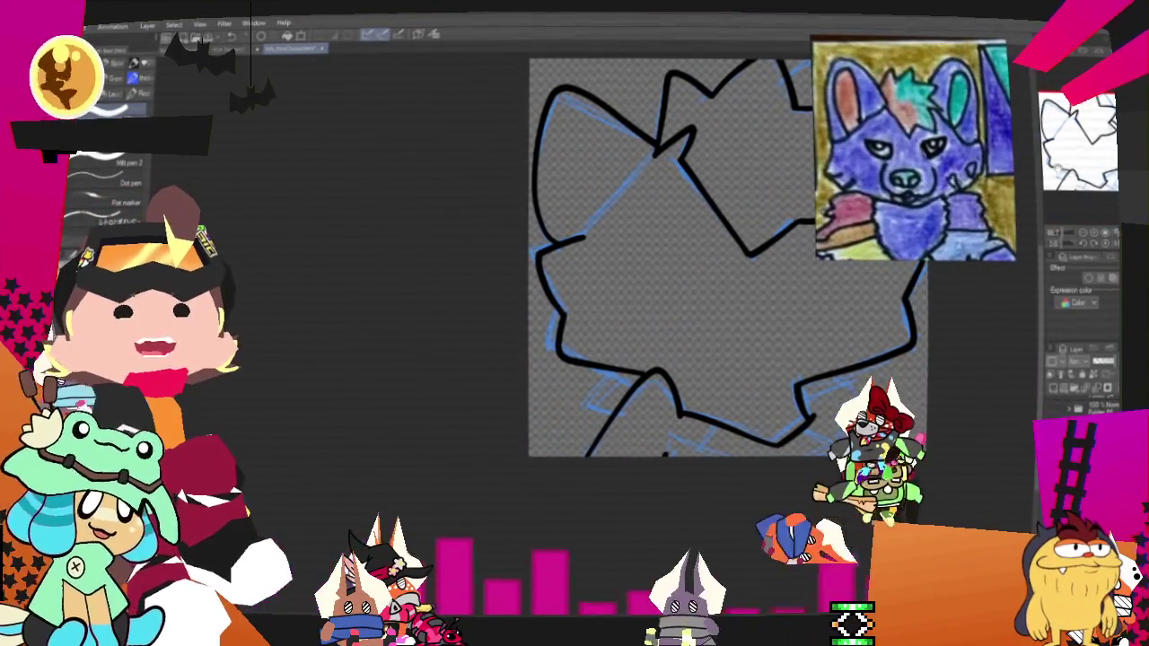
drag(727, 255, 696, 228)
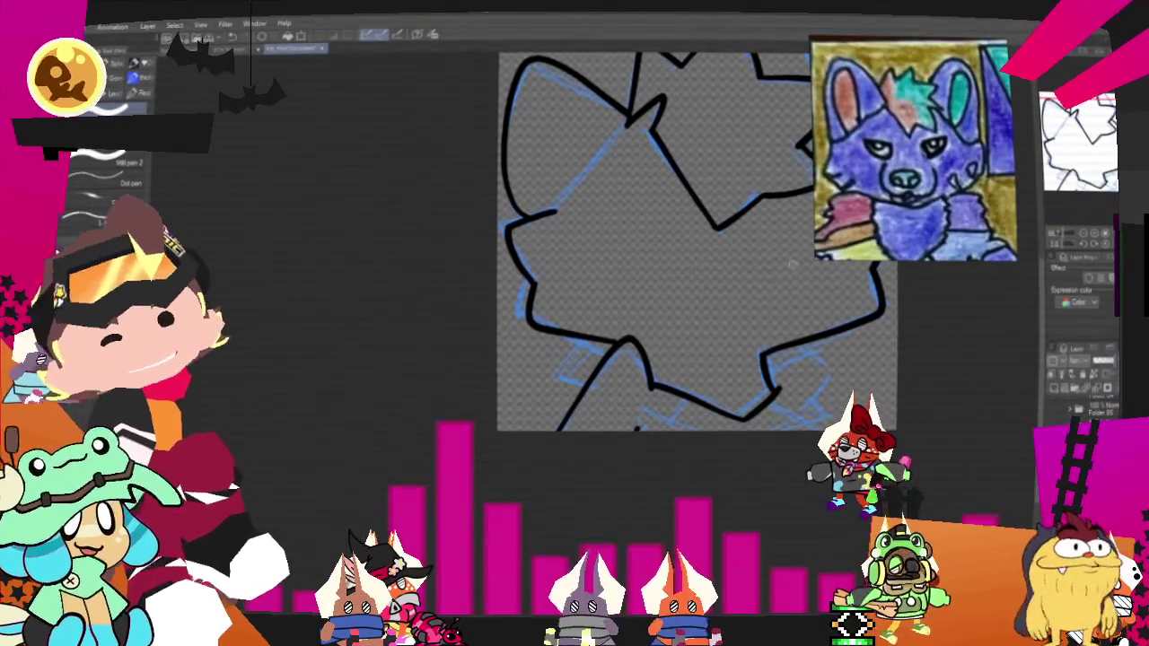
drag(582, 380, 583, 350)
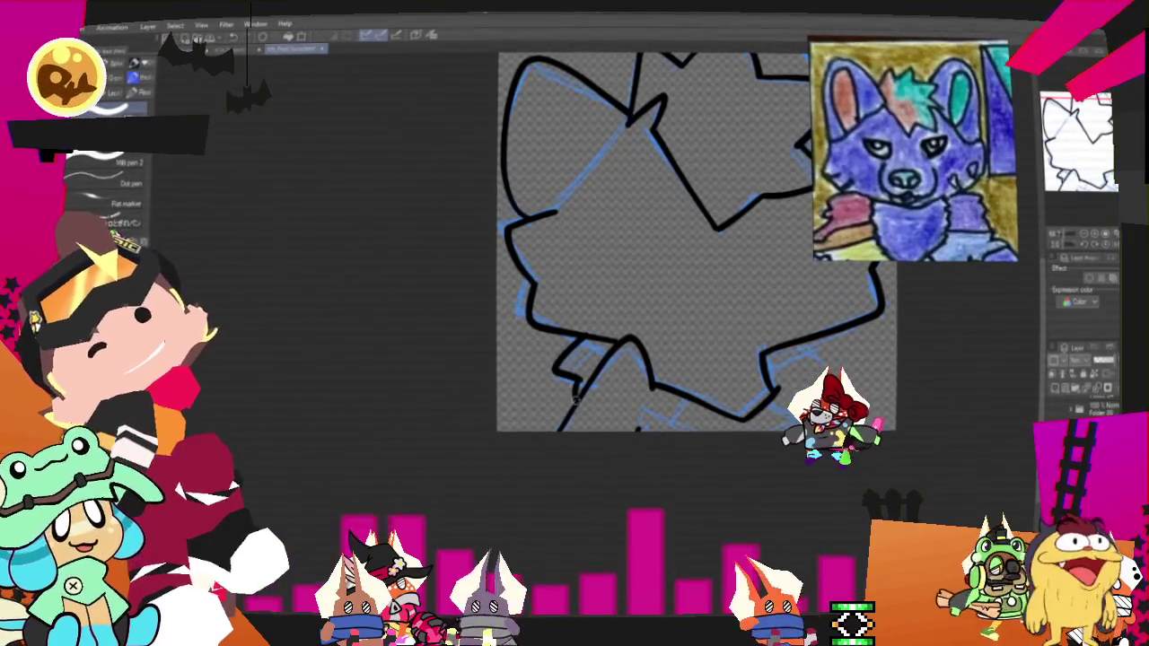
key(ctrl+z)
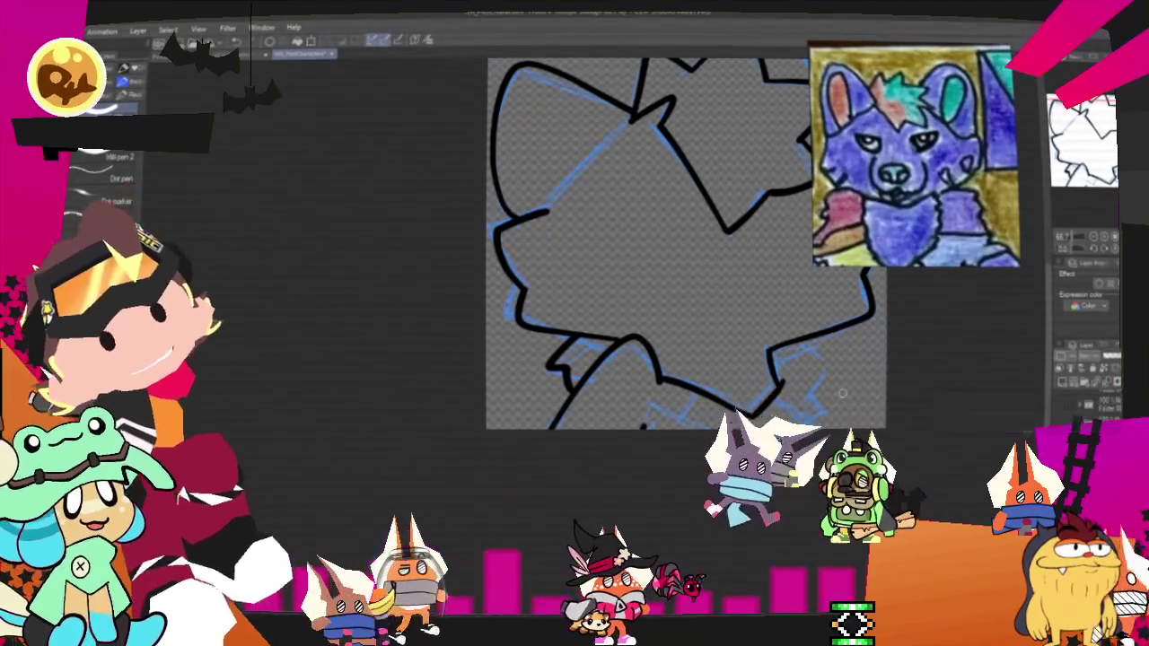
drag(842, 394, 800, 406)
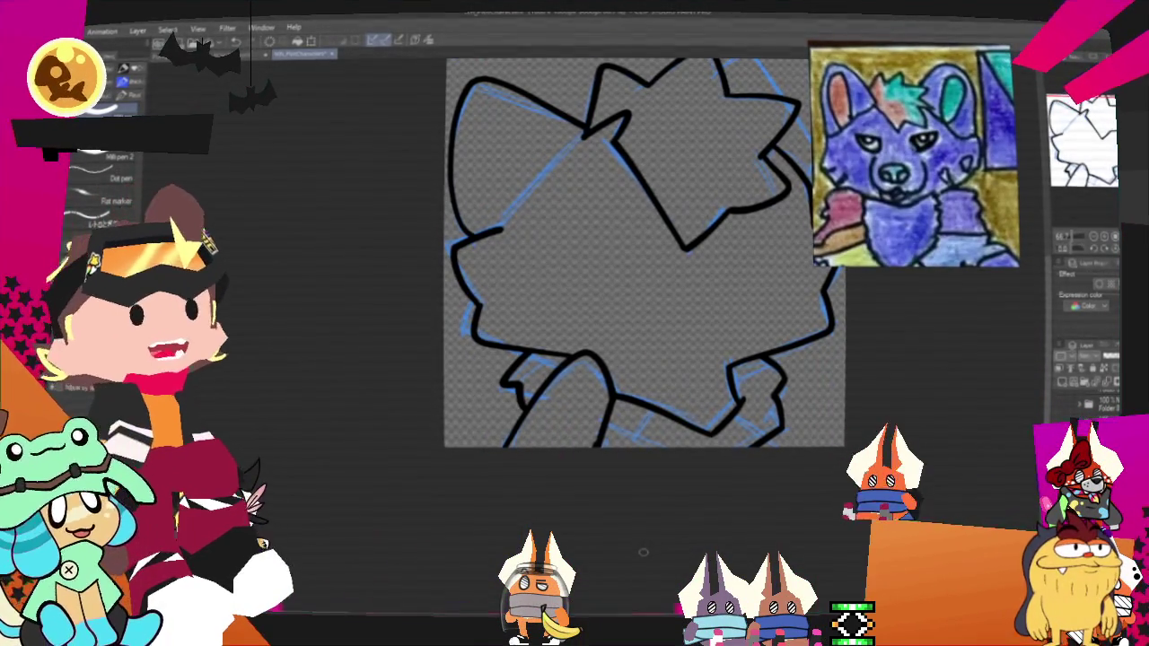
drag(642, 551, 586, 618)
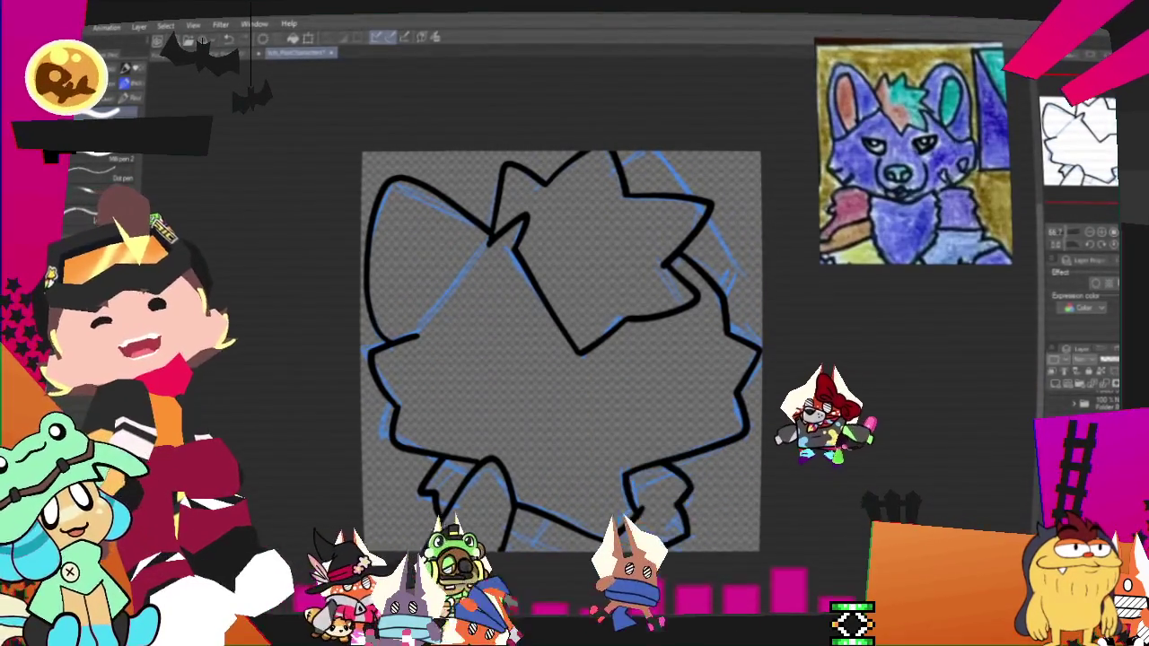
Step: Ink the right ear's top edge and outer edge in black line art
drag(628, 167, 664, 156)
mouse_move(621, 193)
mouse_down()
mouse_move(705, 202)
mouse_move(711, 234)
mouse_up()
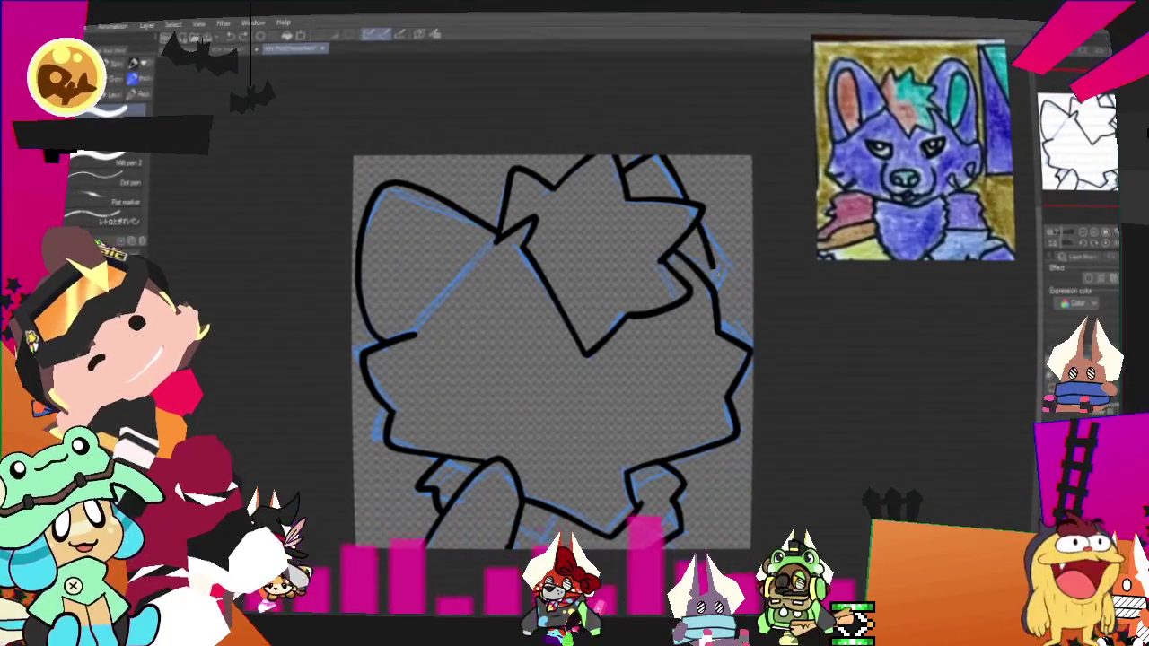
drag(698, 235, 719, 283)
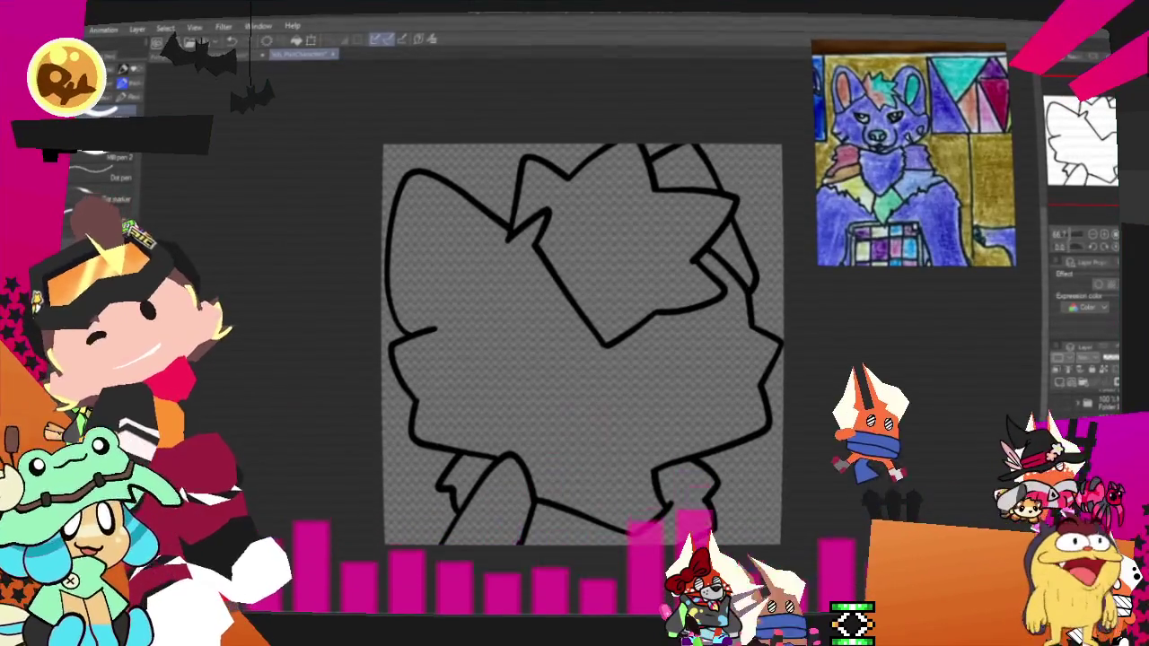
Step: Fill the star-shaped hair tuft teal and draw an orange line across it
key(g)
click(595, 236)
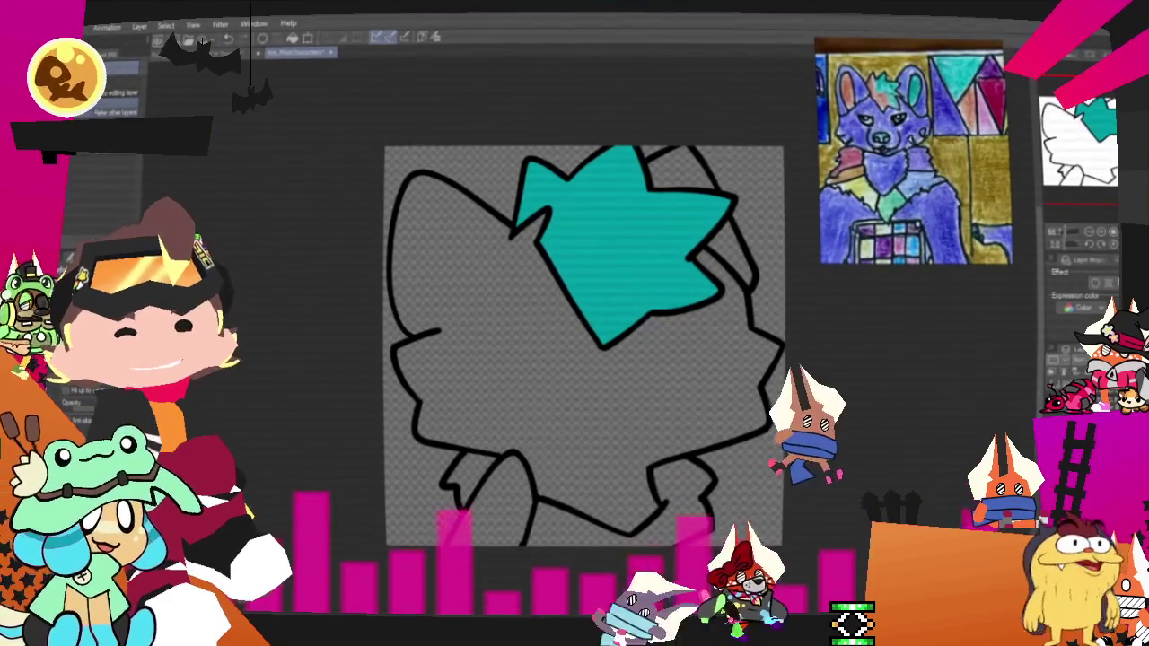
scroll(482, 403, down, 2)
scroll(481, 402, up, 2)
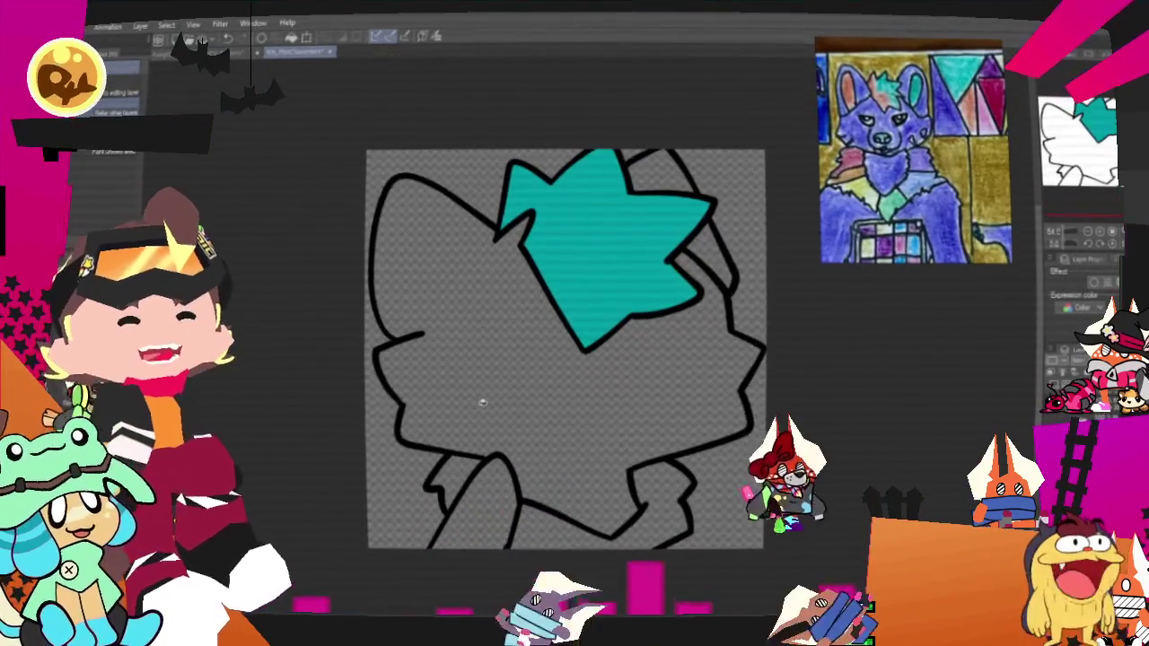
scroll(477, 405, up, 1)
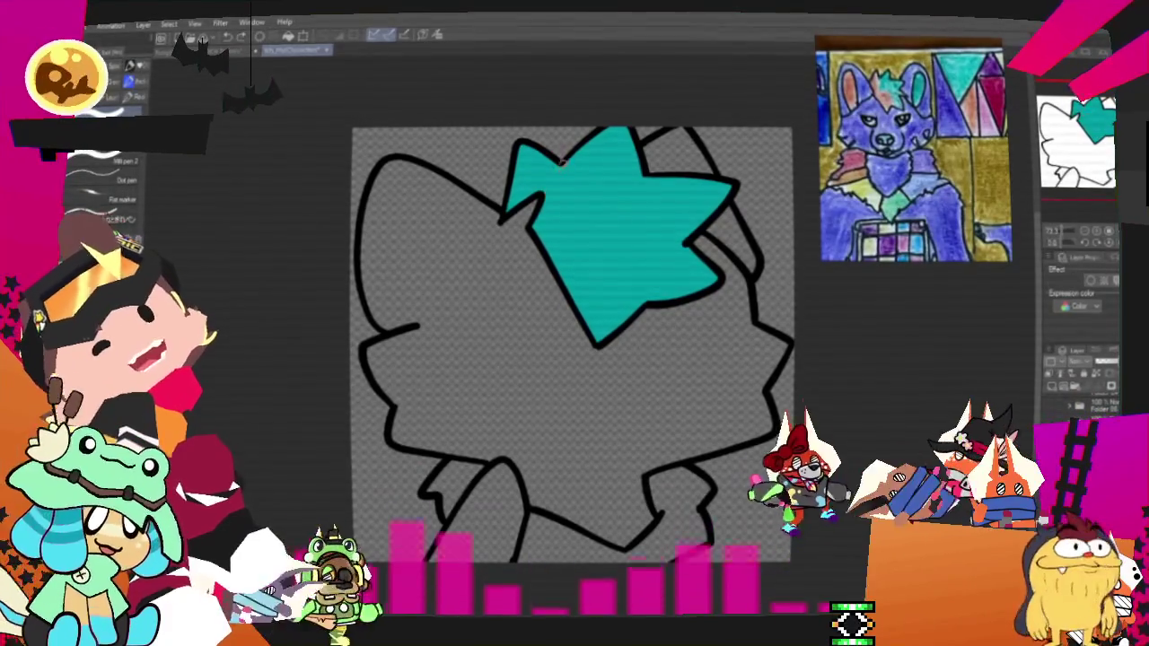
drag(564, 162, 621, 196)
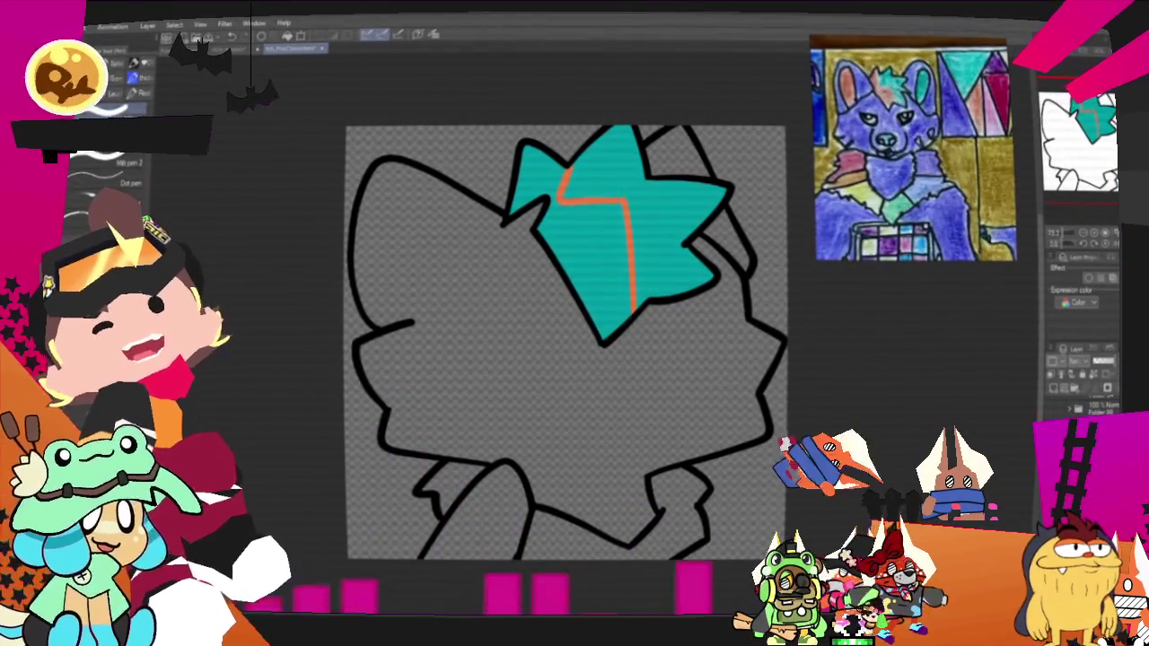
Step: Fill the tuft's left half orange and the character's grey body blue
key(g)
click(574, 233)
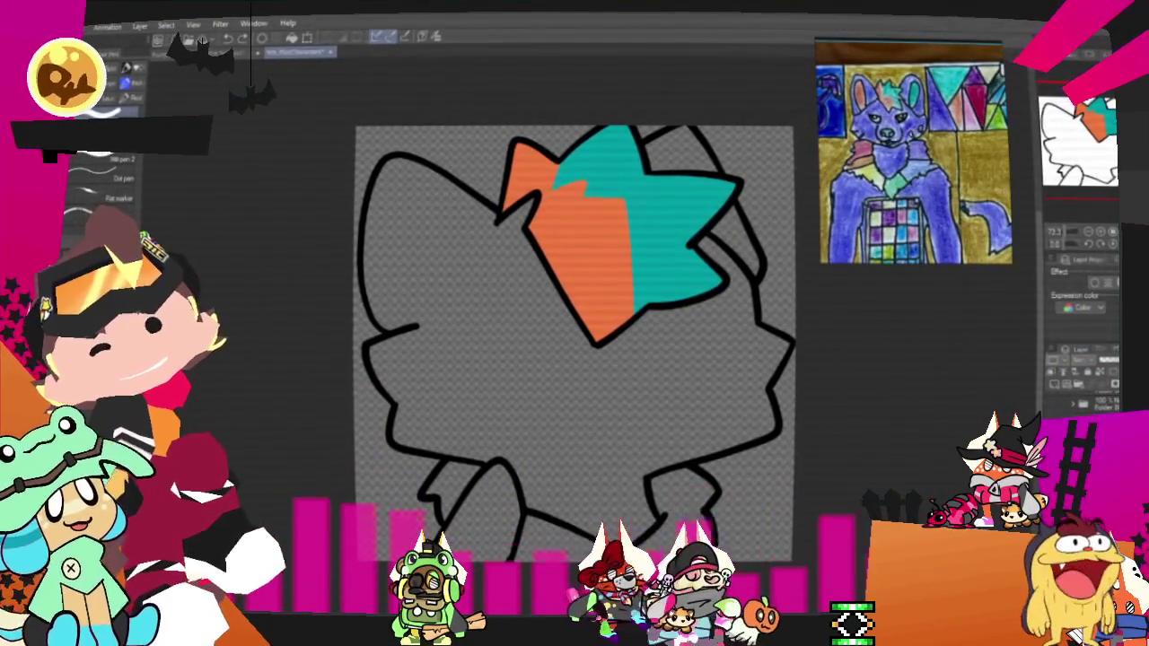
click(619, 421)
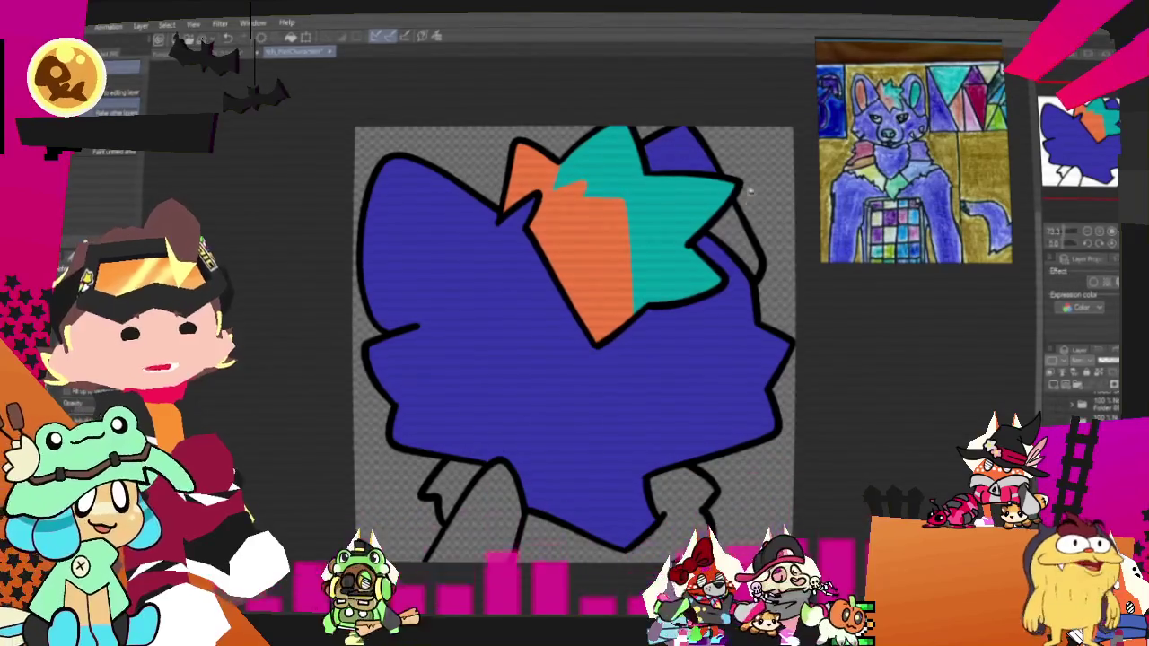
scroll(727, 197, down, 2)
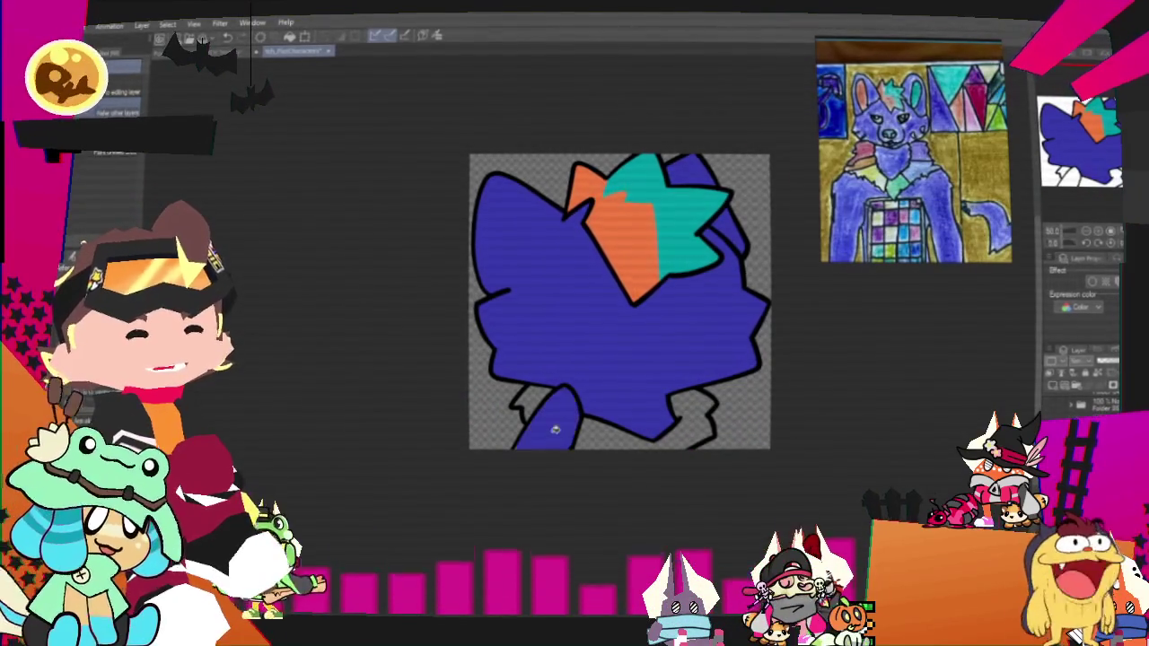
scroll(619, 421, up, 1)
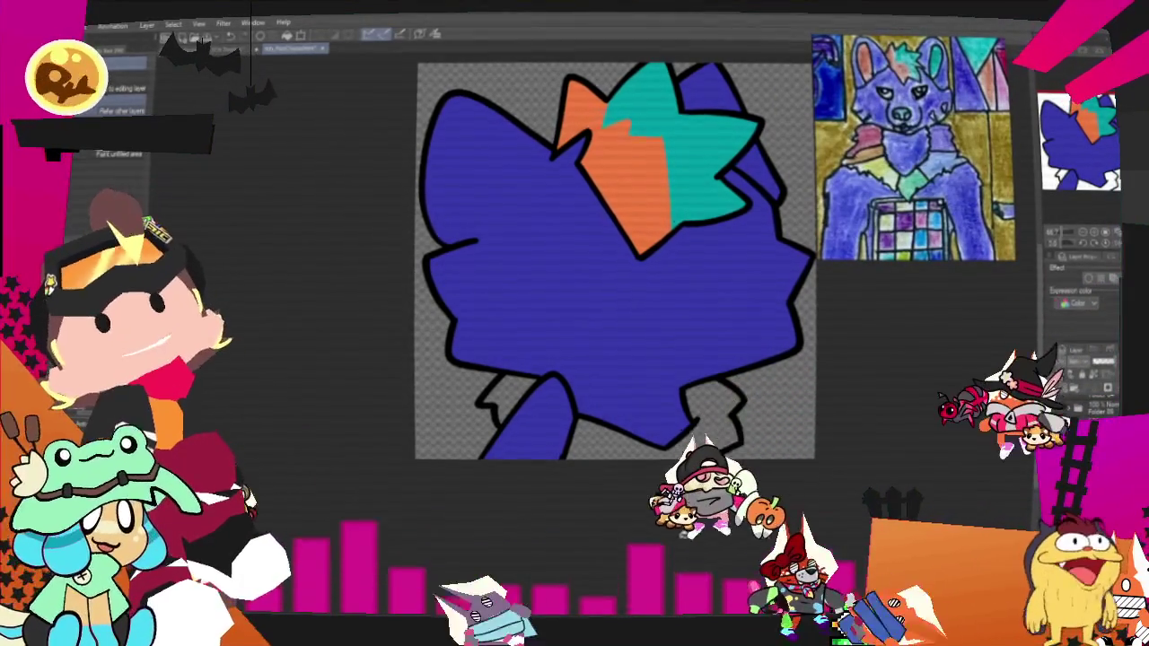
click(628, 442)
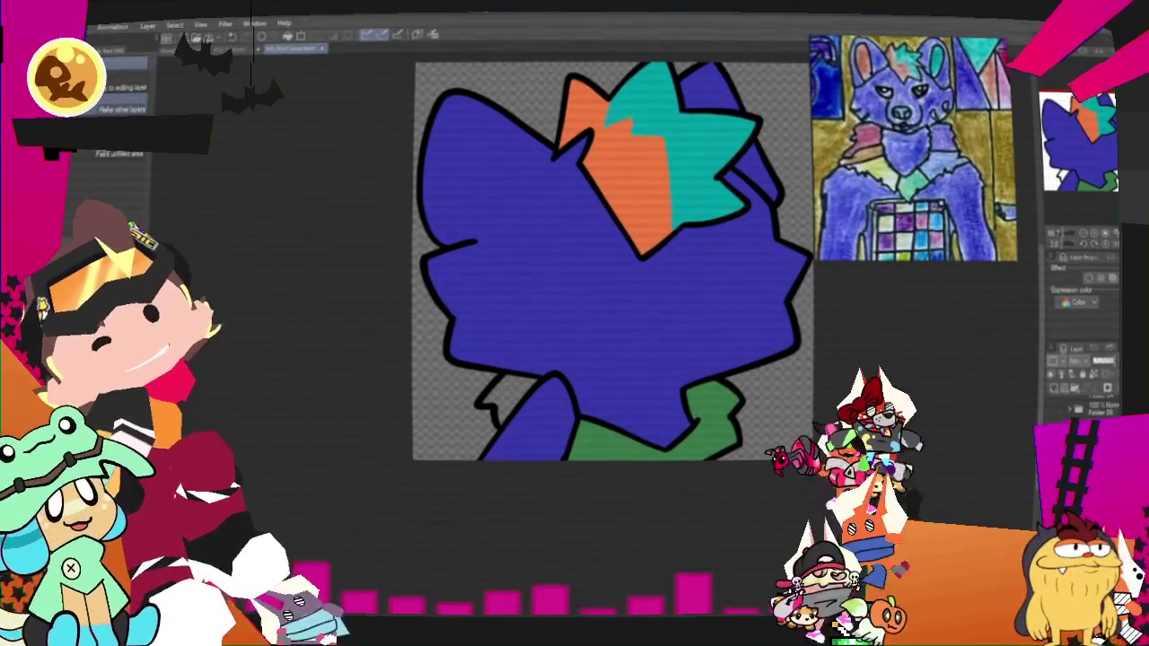
Step: Draw a yellow stripe across the green collar, redrawing it once, then fill it solid
key(p)
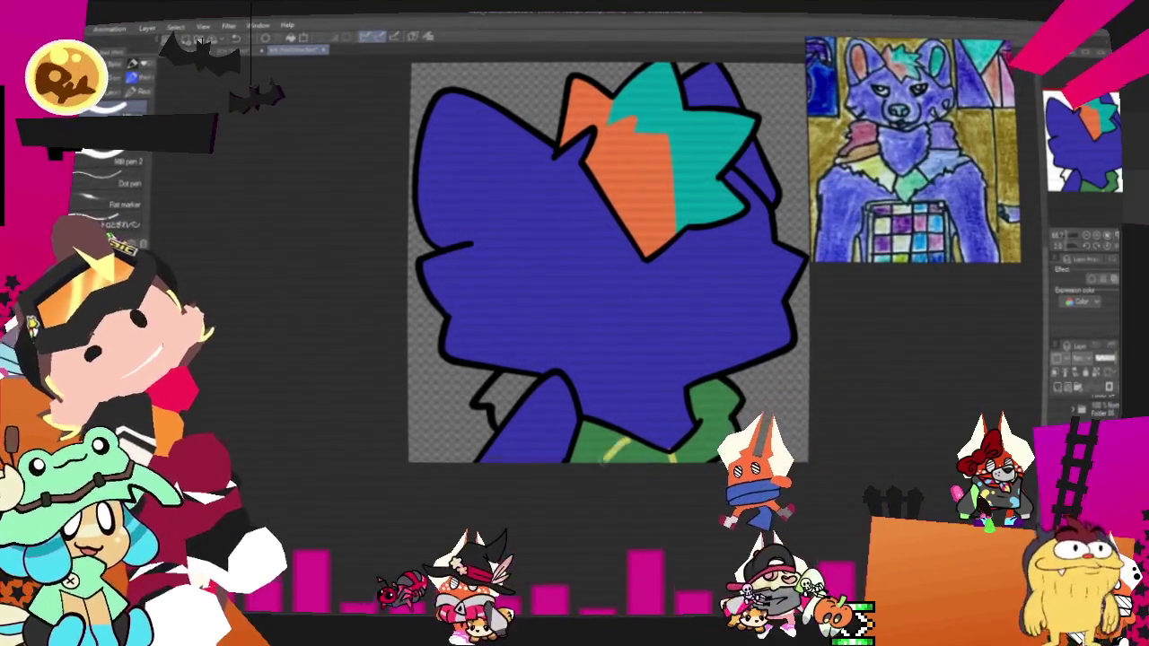
drag(606, 461, 657, 440)
key(ctrl+z)
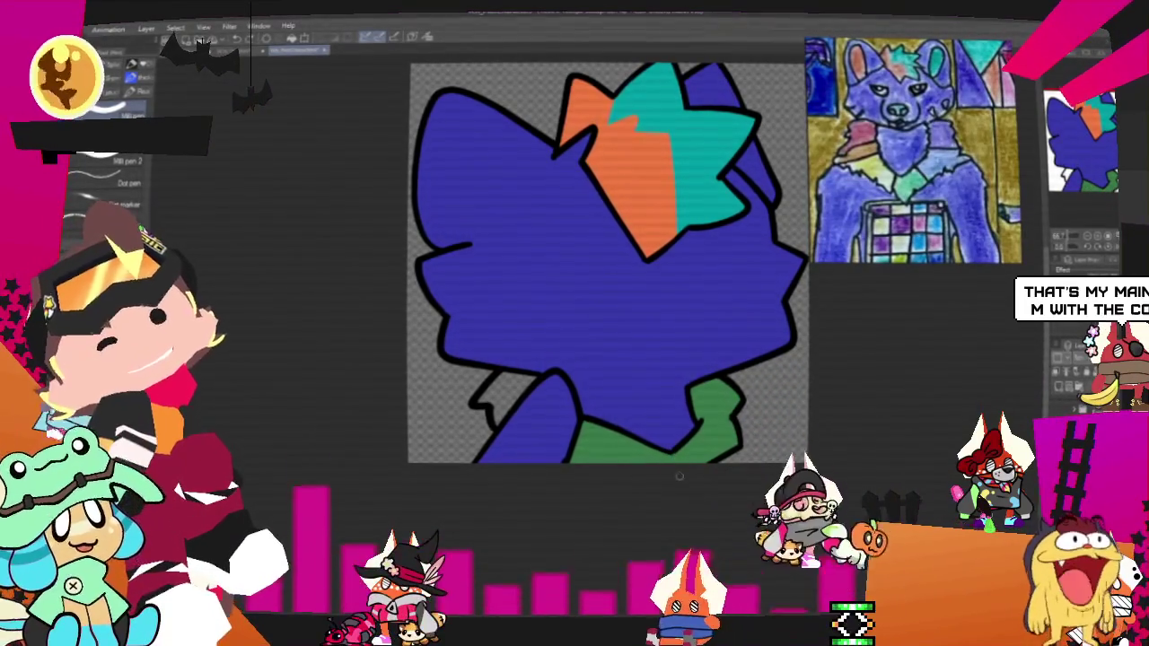
drag(600, 462, 673, 449)
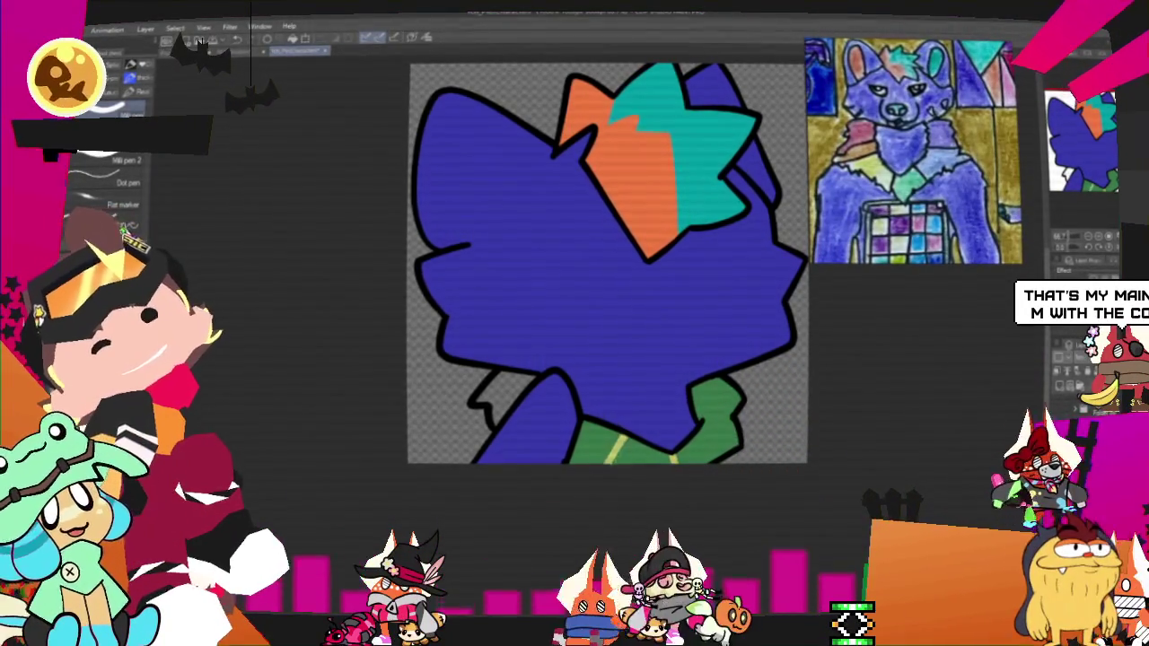
key(g)
click(628, 457)
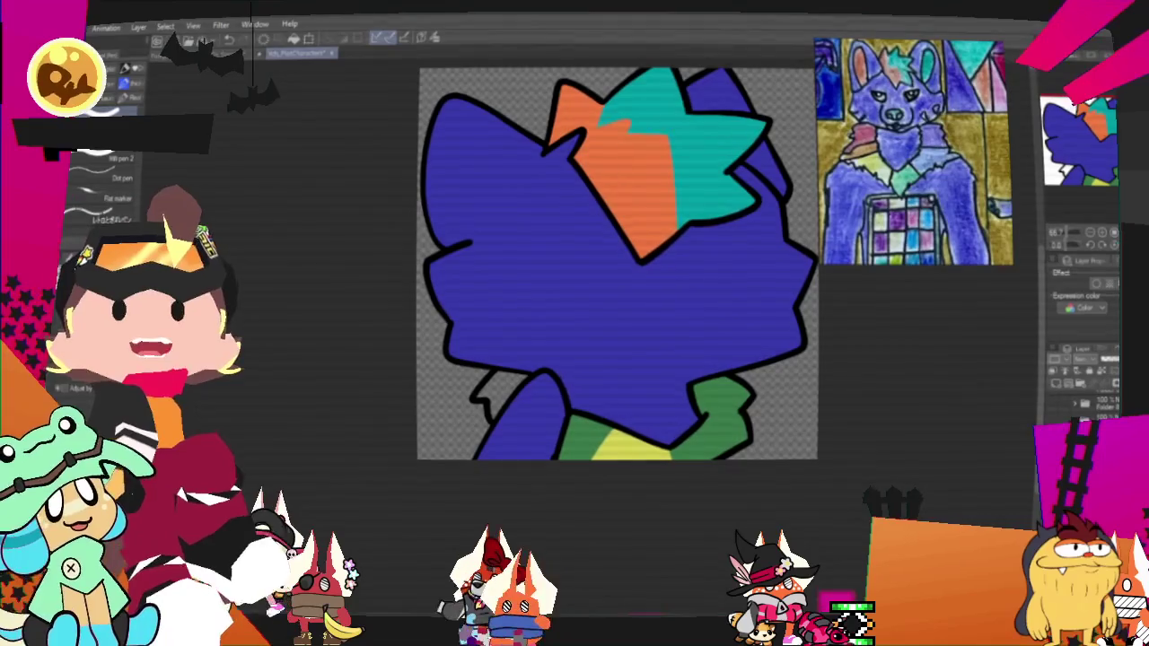
Step: Pan the canvas to bring the lower collar area further into view
drag(575, 495, 654, 449)
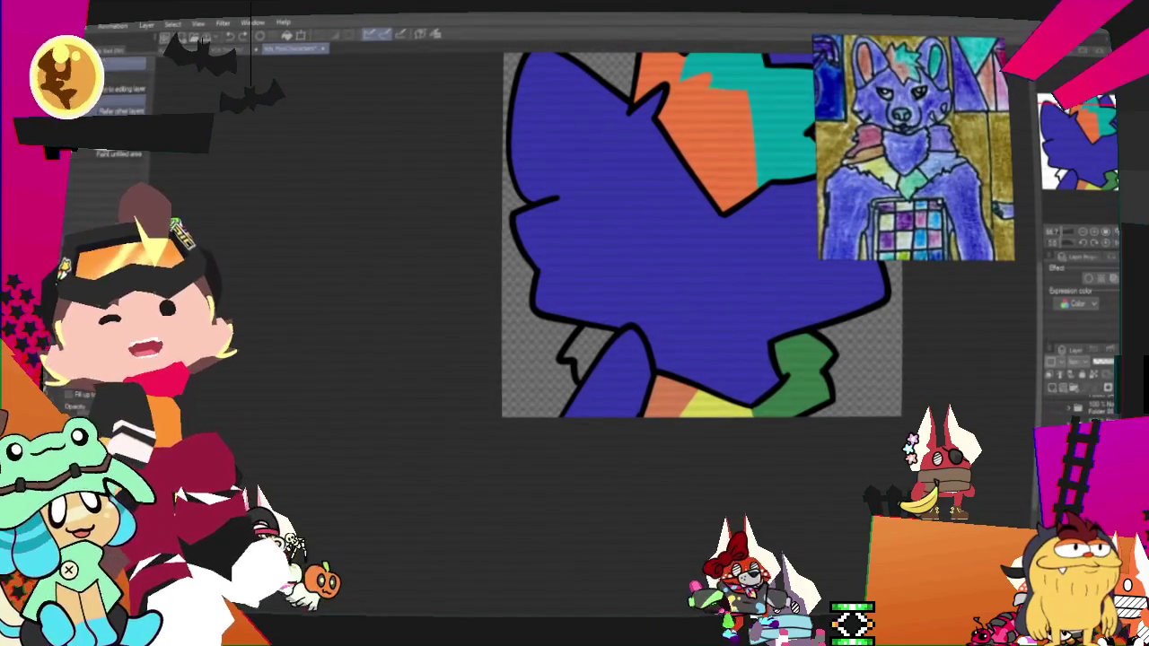
Step: Fill the gap behind the shoulder red and paint the lower-right collar patch green
click(588, 352)
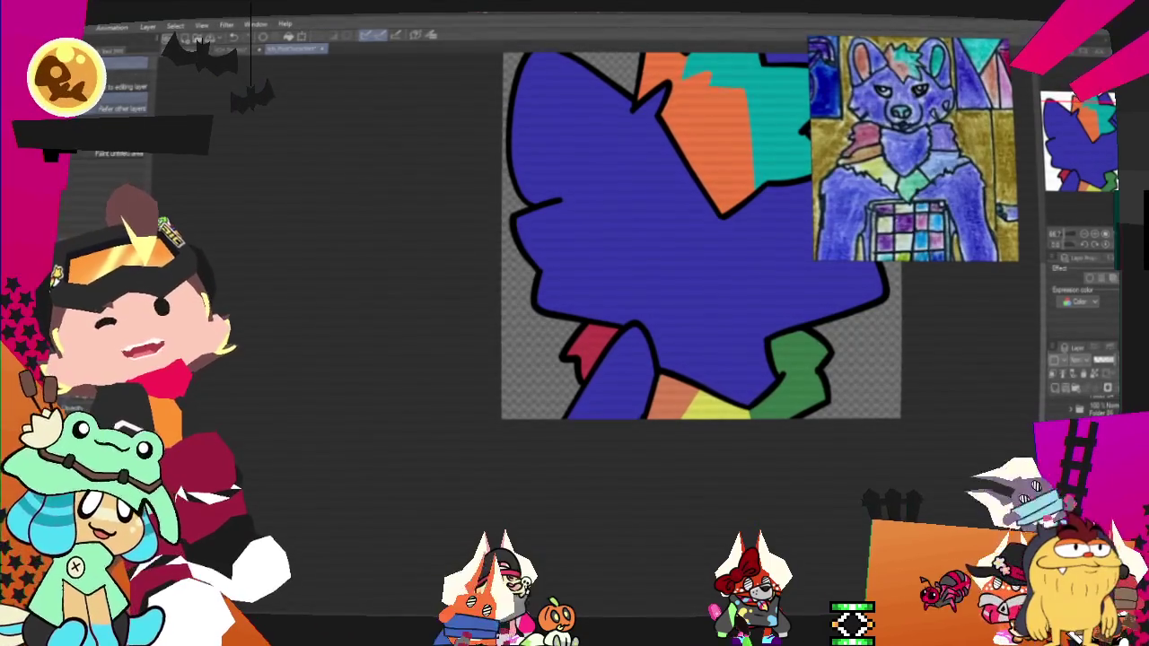
key(p)
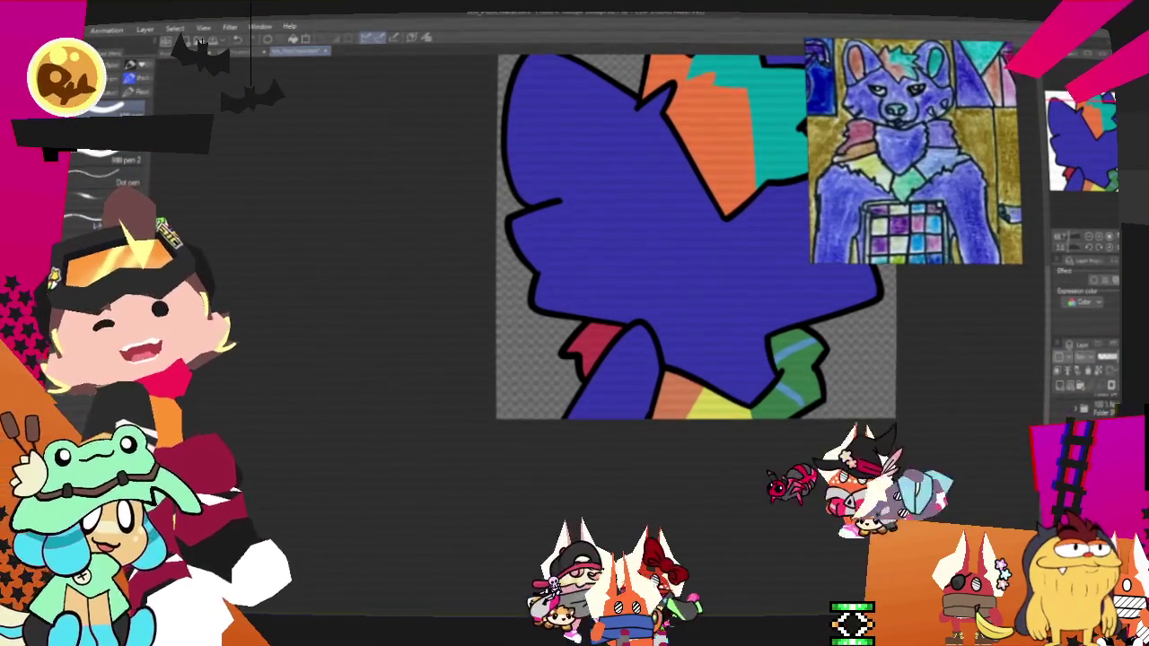
key(p)
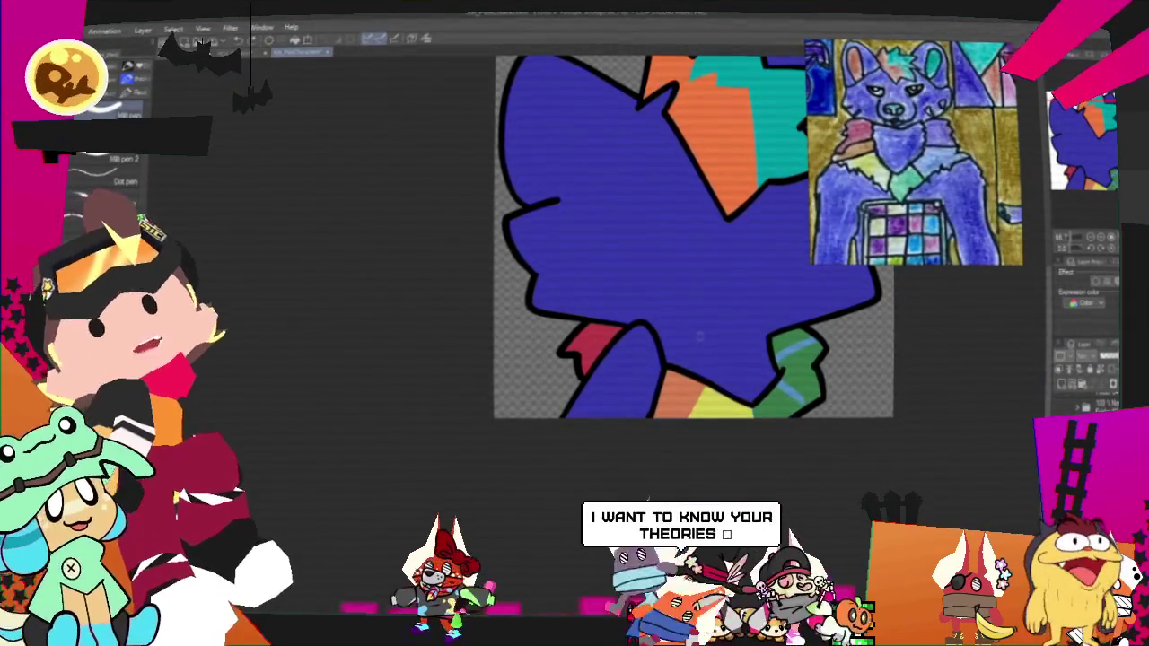
drag(799, 377, 743, 353)
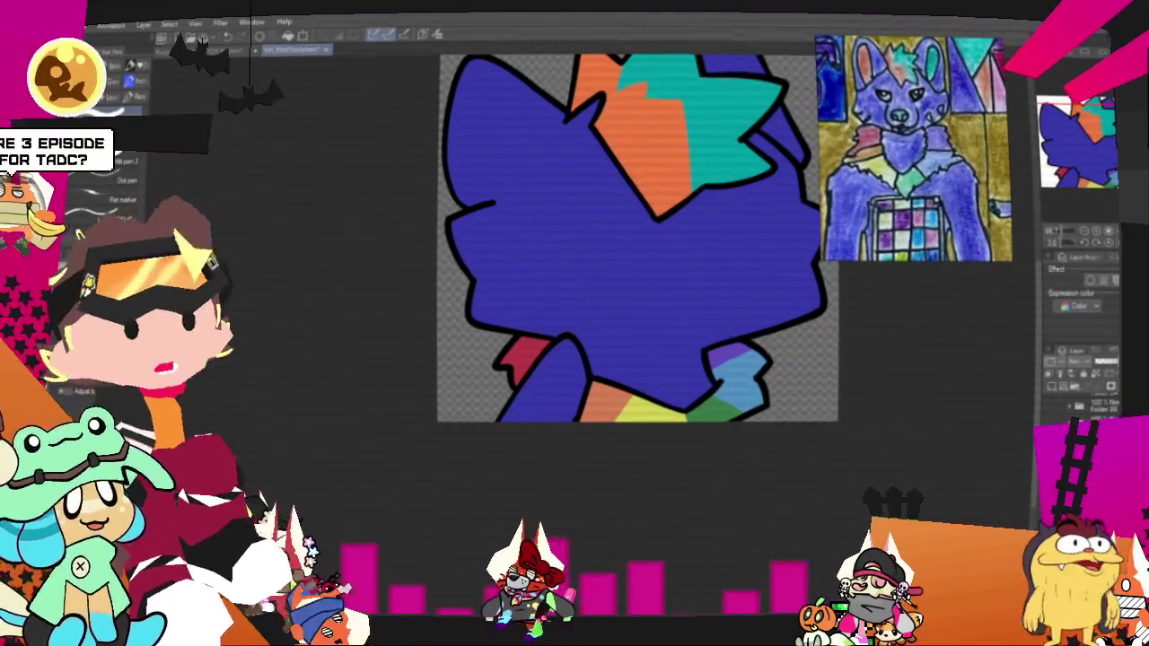
scroll(708, 350, down, 3)
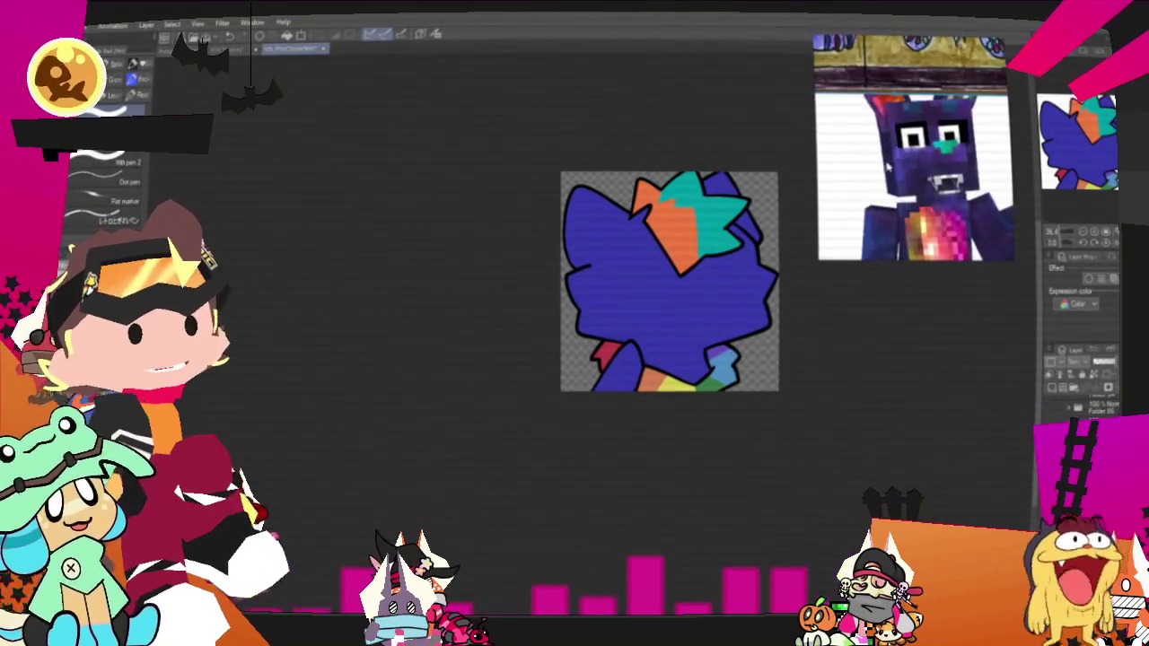
scroll(720, 303, up, 2)
scroll(650, 290, up, 1)
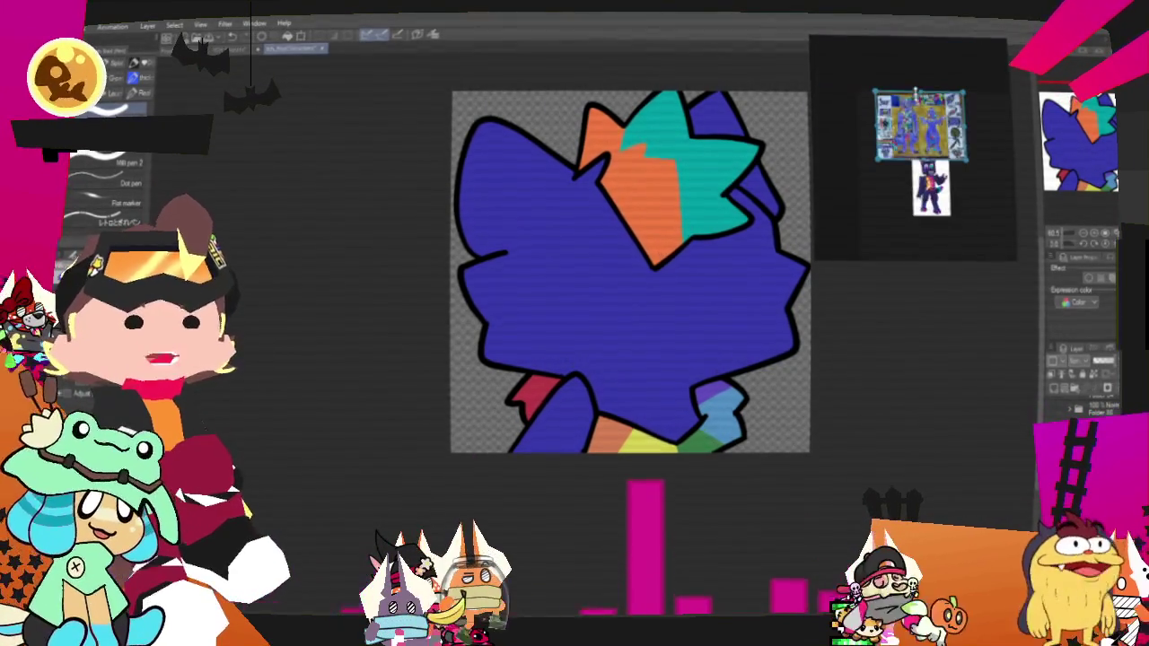
scroll(920, 107, up, 4)
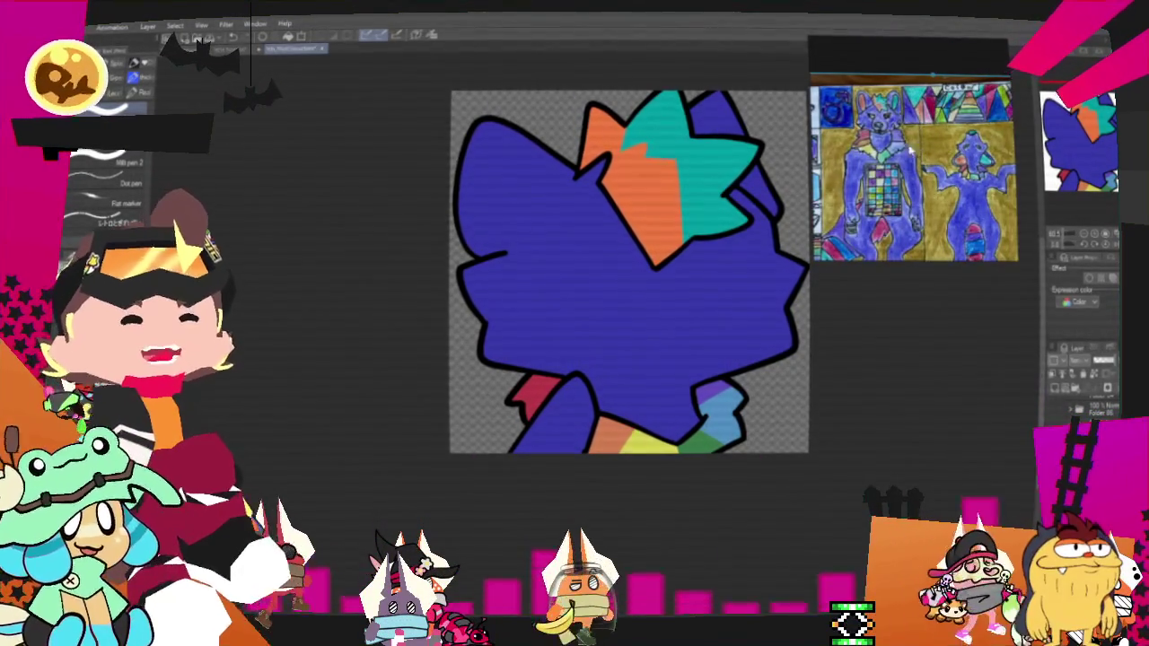
scroll(921, 152, up, 2)
scroll(977, 175, up, 2)
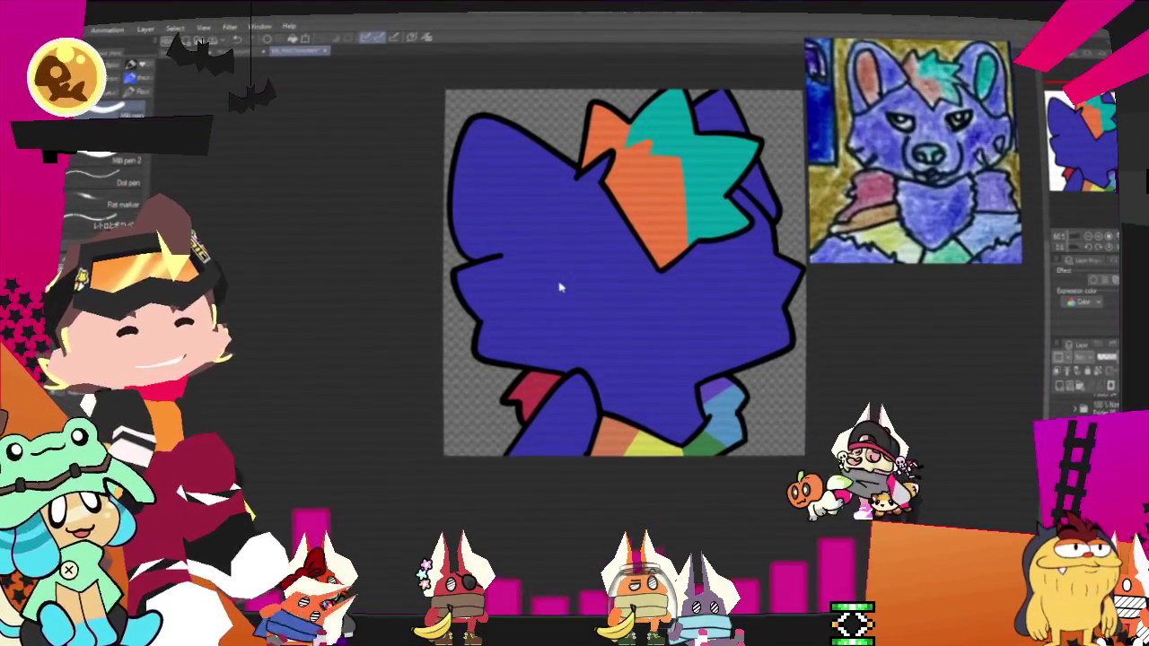
scroll(560, 288, down, 1)
scroll(627, 306, up, 1)
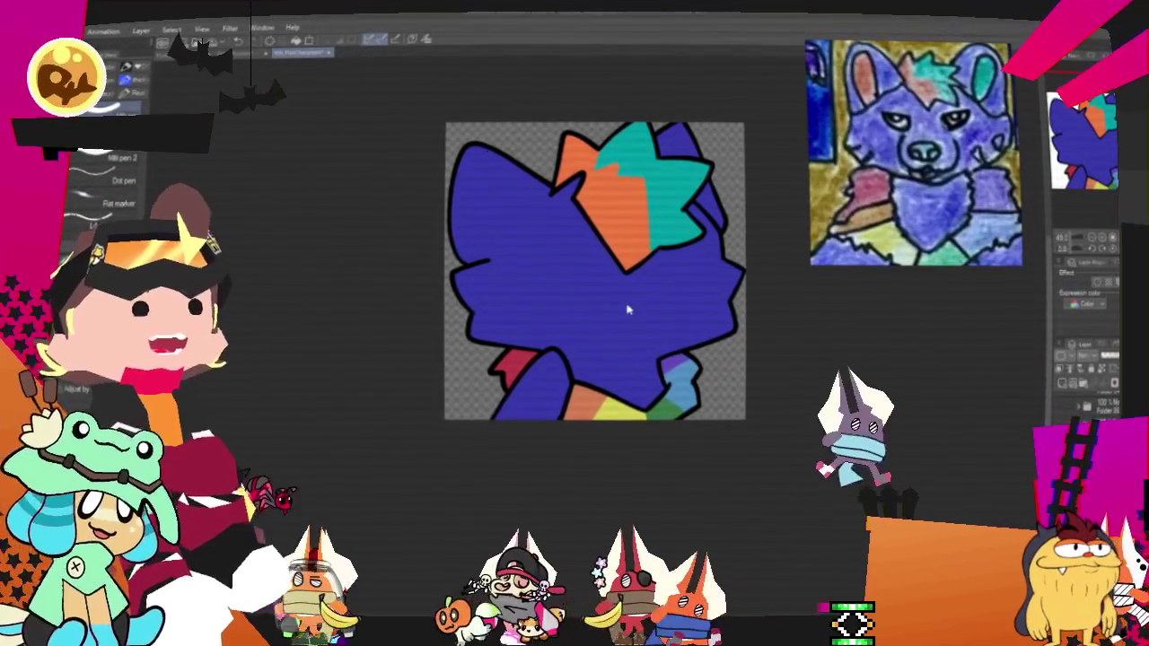
scroll(644, 296, up, 1)
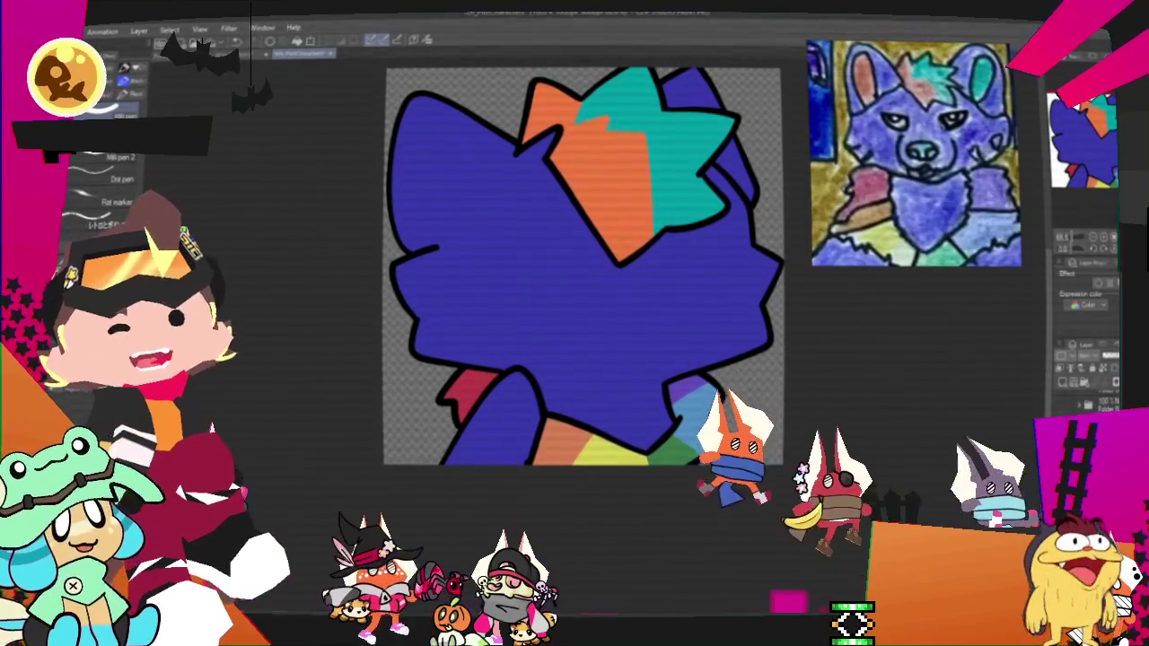
Step: Try a lighter purple-blue on the head, revert it, and refill it deep blue
click(652, 341)
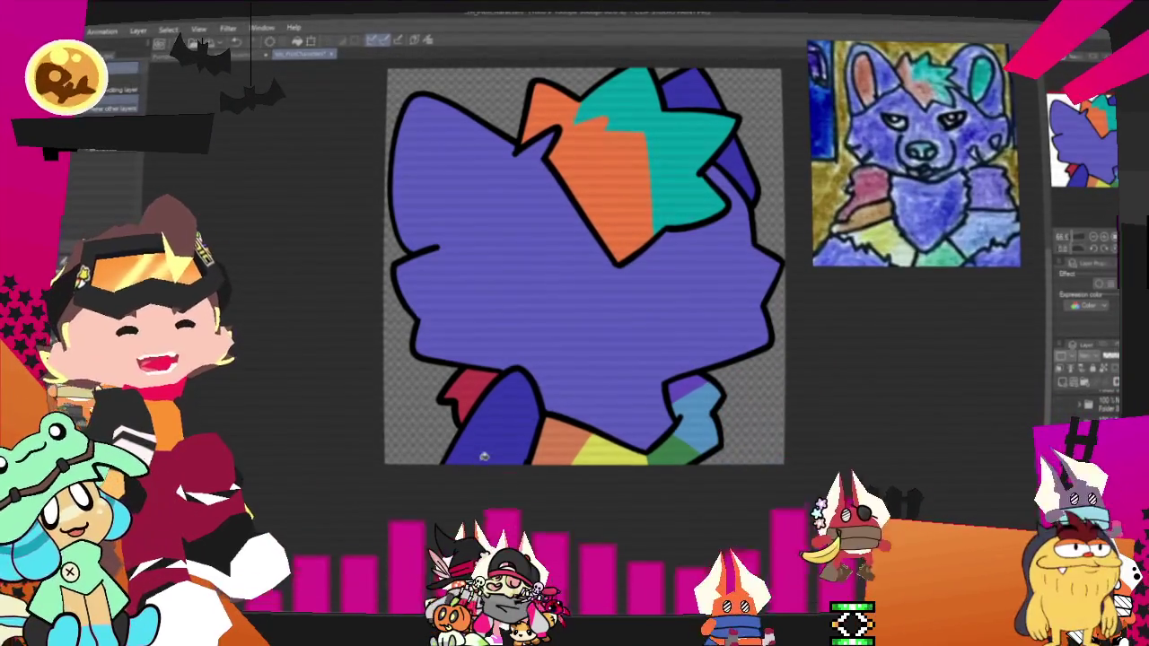
key(ctrl+z)
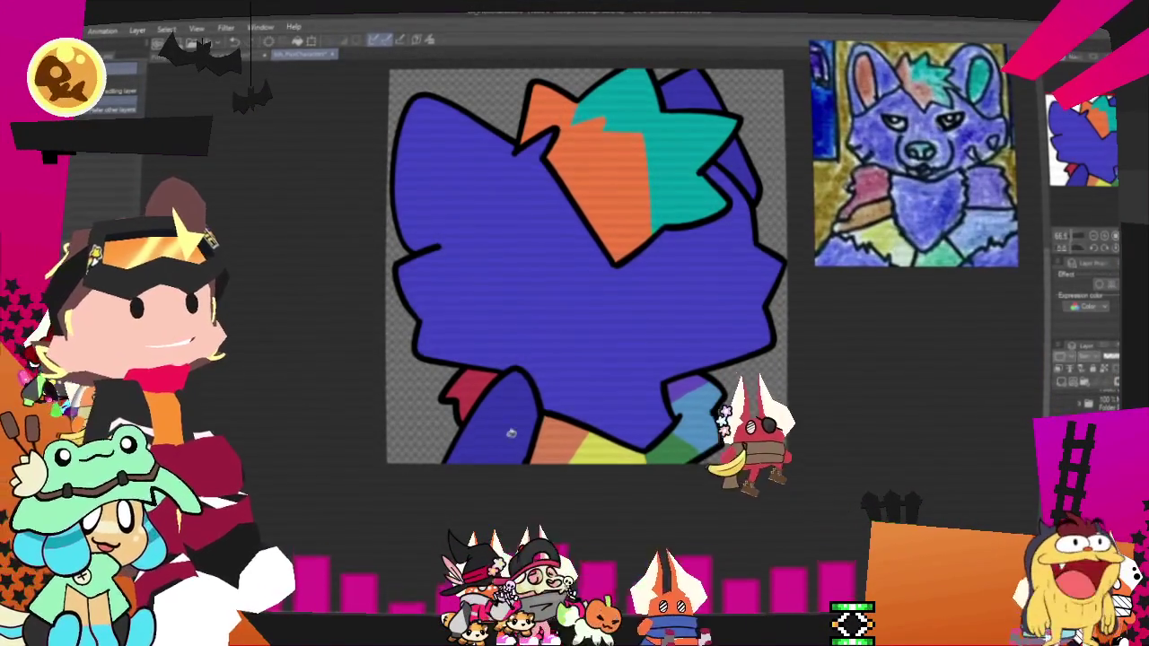
click(630, 280)
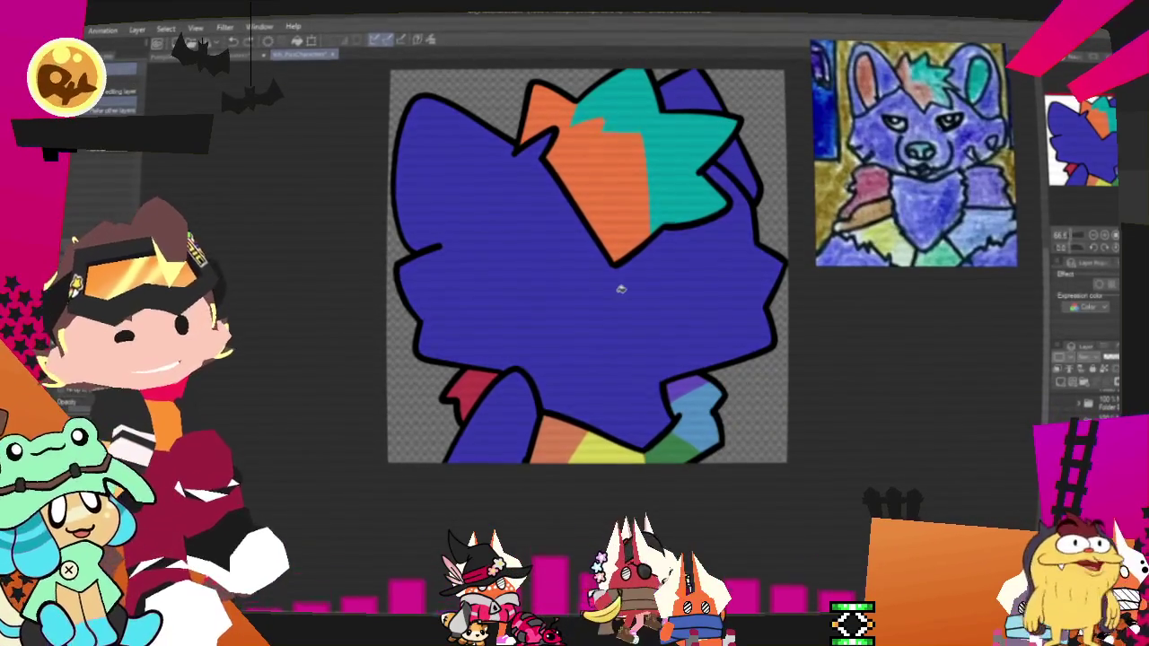
scroll(666, 303, down, 3)
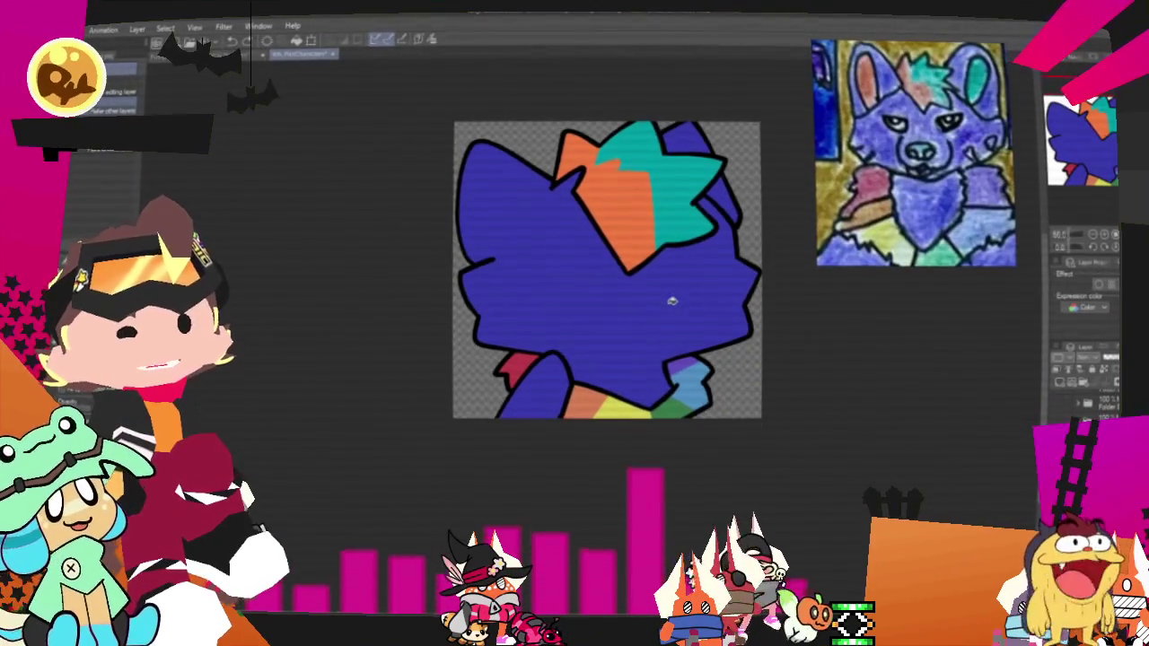
scroll(668, 301, up, 2)
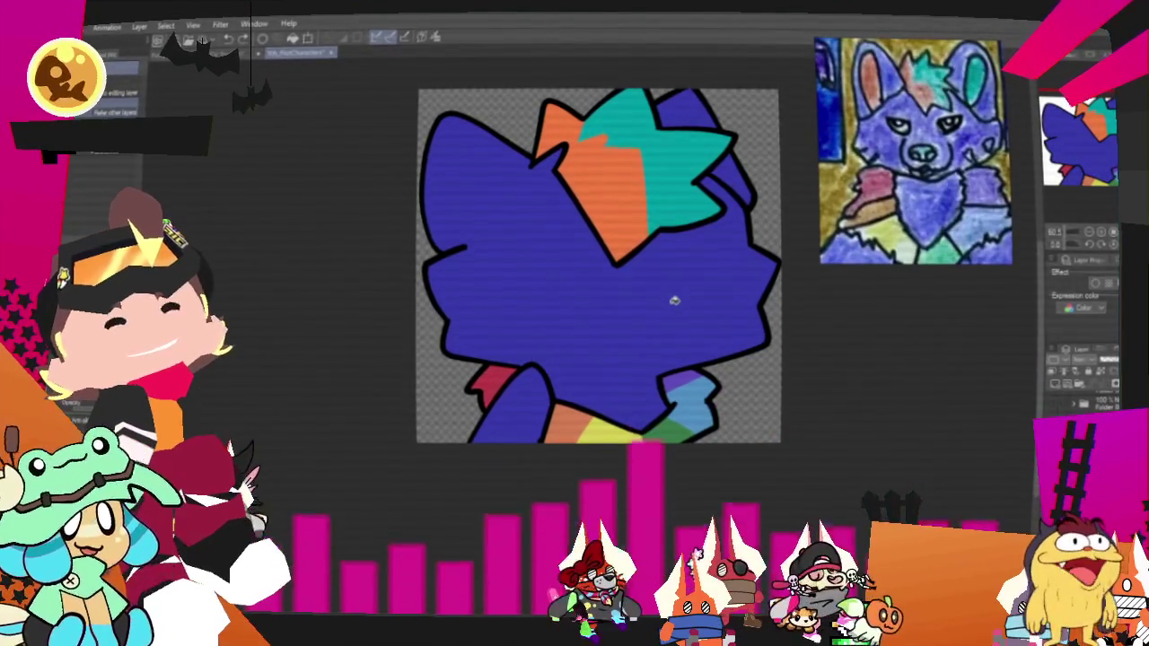
scroll(673, 298, down, 2)
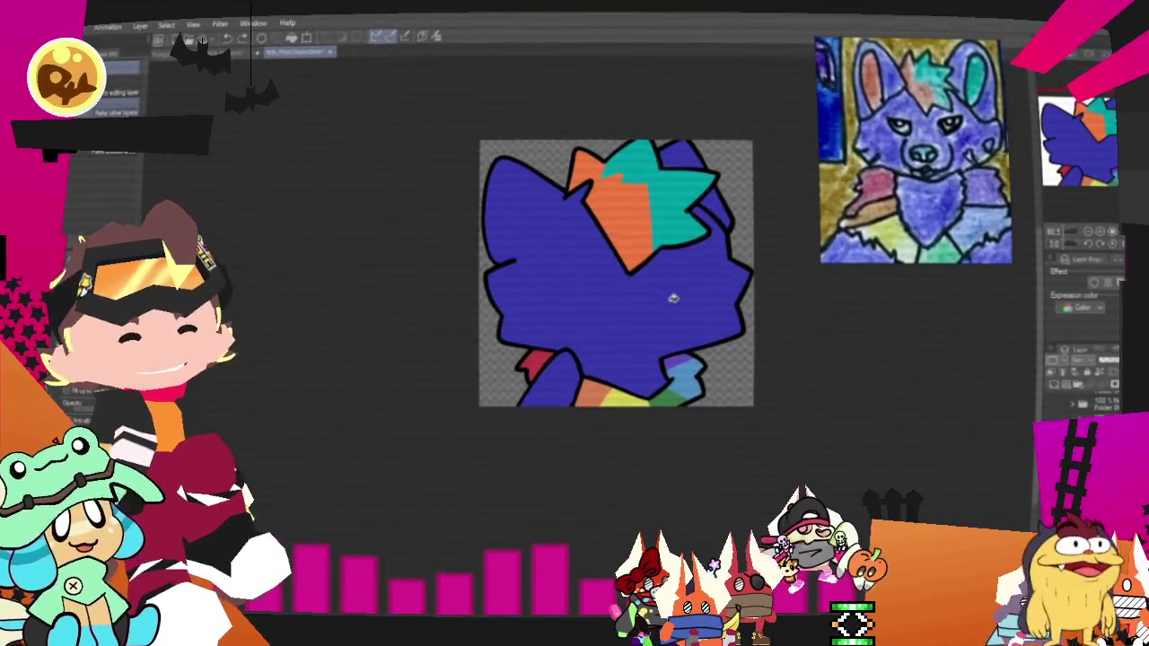
scroll(628, 314, down, 1)
scroll(621, 334, up, 3)
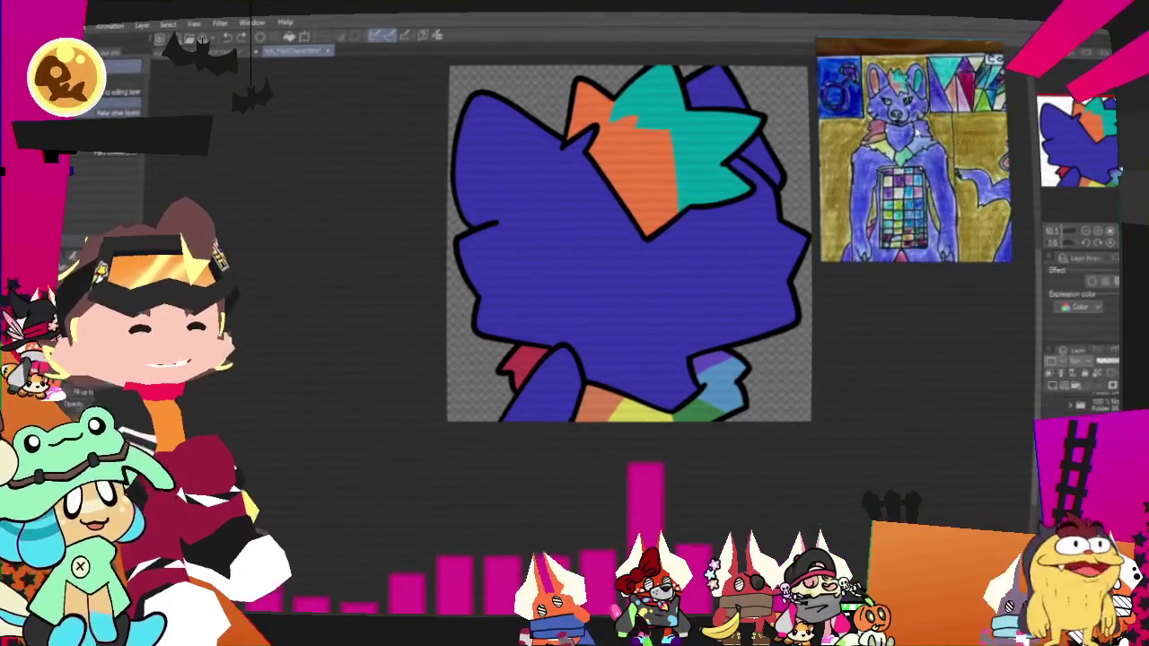
scroll(632, 288, up, 1)
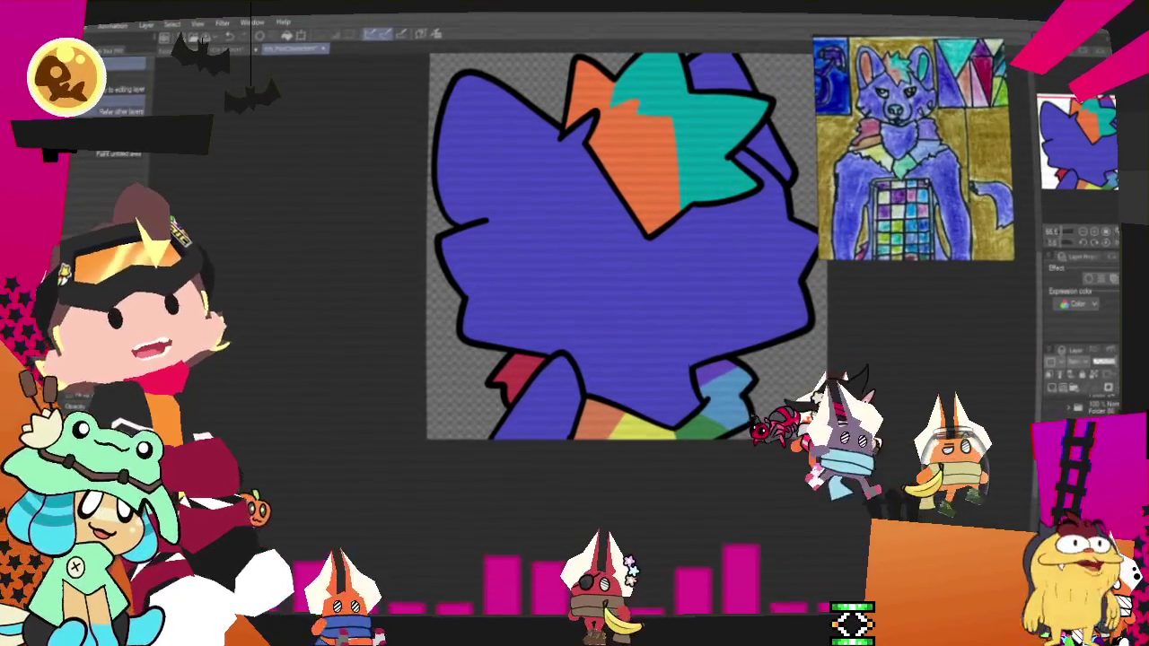
scroll(538, 377, down, 2)
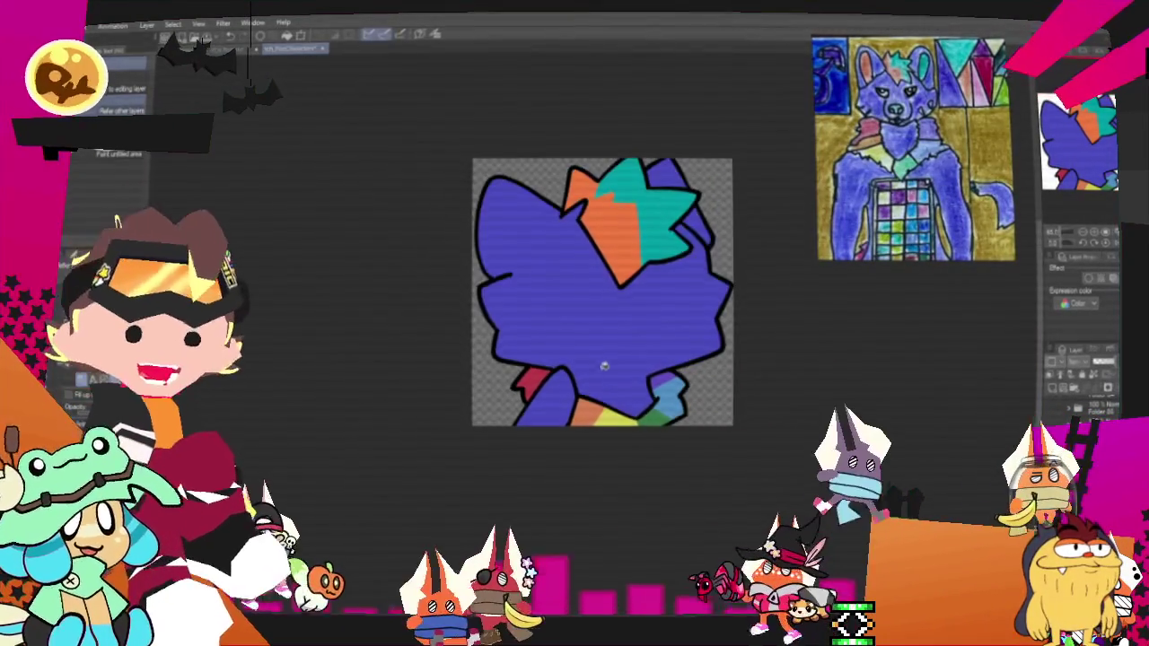
scroll(551, 343, up, 2)
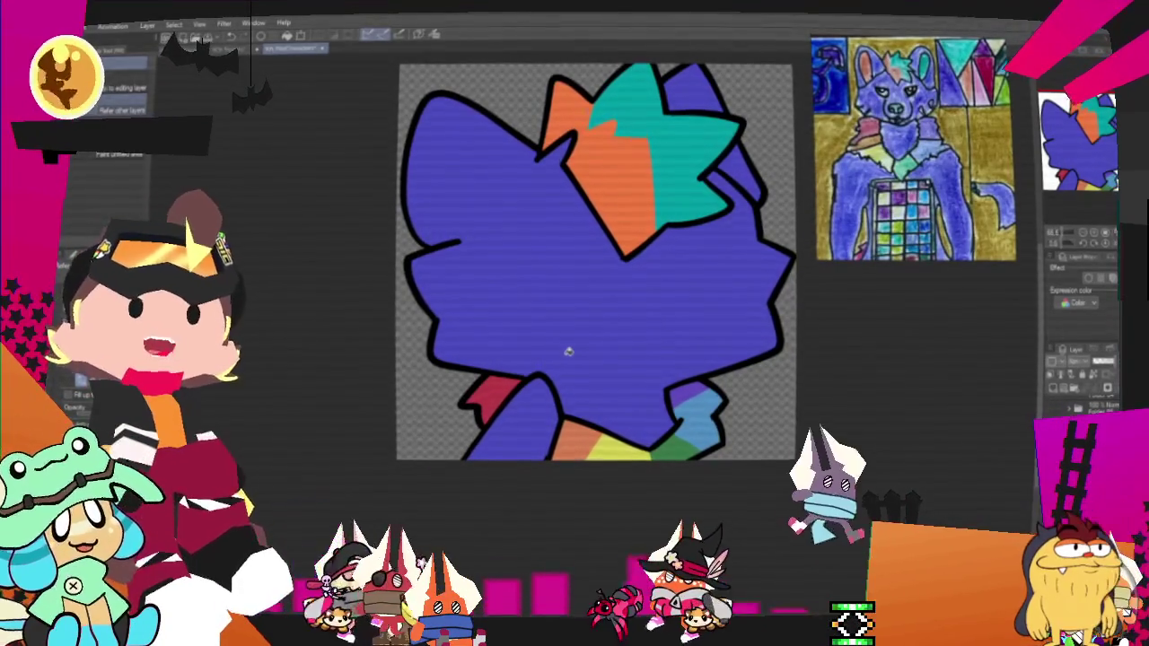
scroll(547, 351, down, 1)
scroll(605, 308, up, 1)
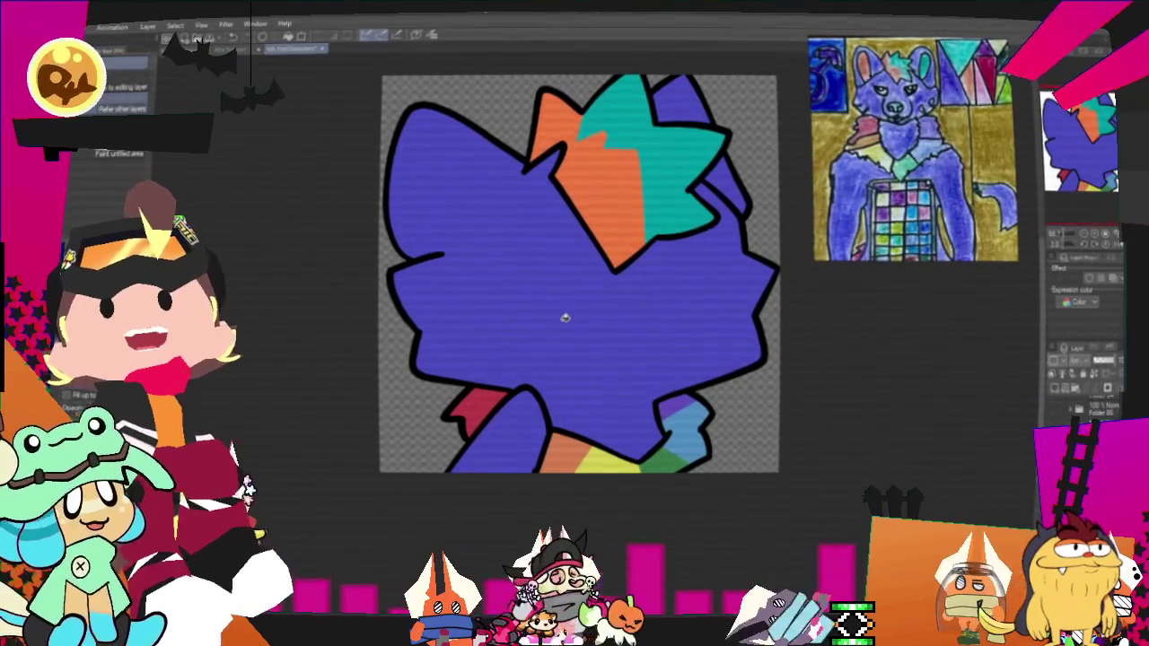
scroll(532, 322, down, 1)
scroll(534, 321, up, 1)
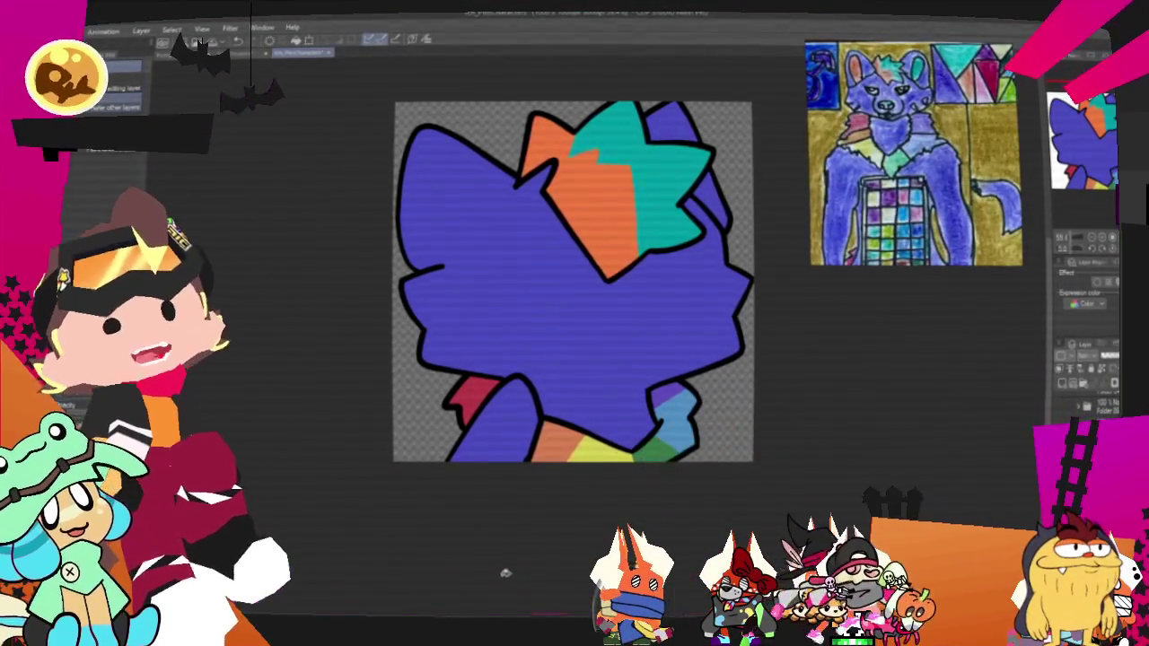
scroll(594, 355, up, 2)
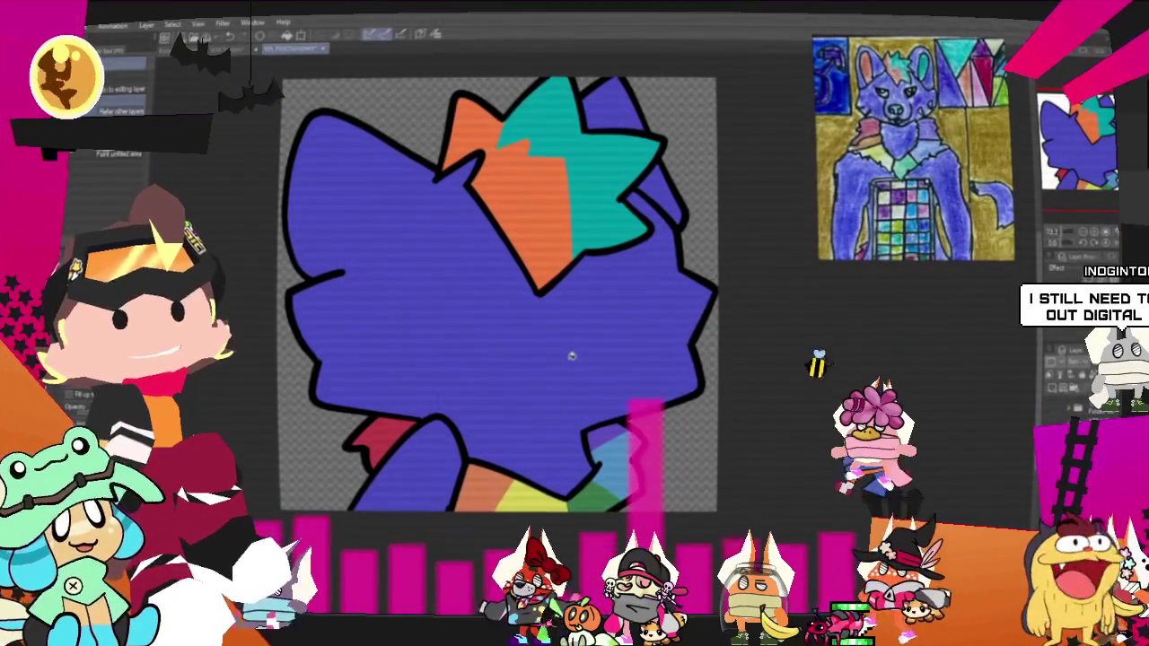
scroll(571, 355, up, 1)
scroll(572, 356, up, 1)
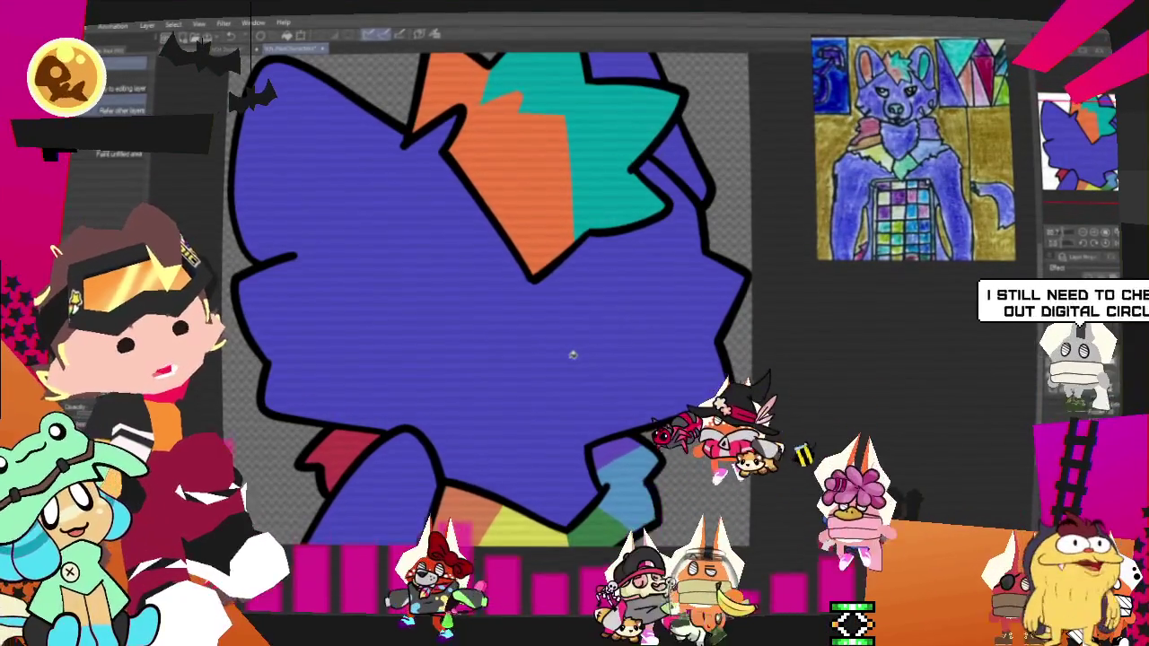
scroll(574, 354, down, 1)
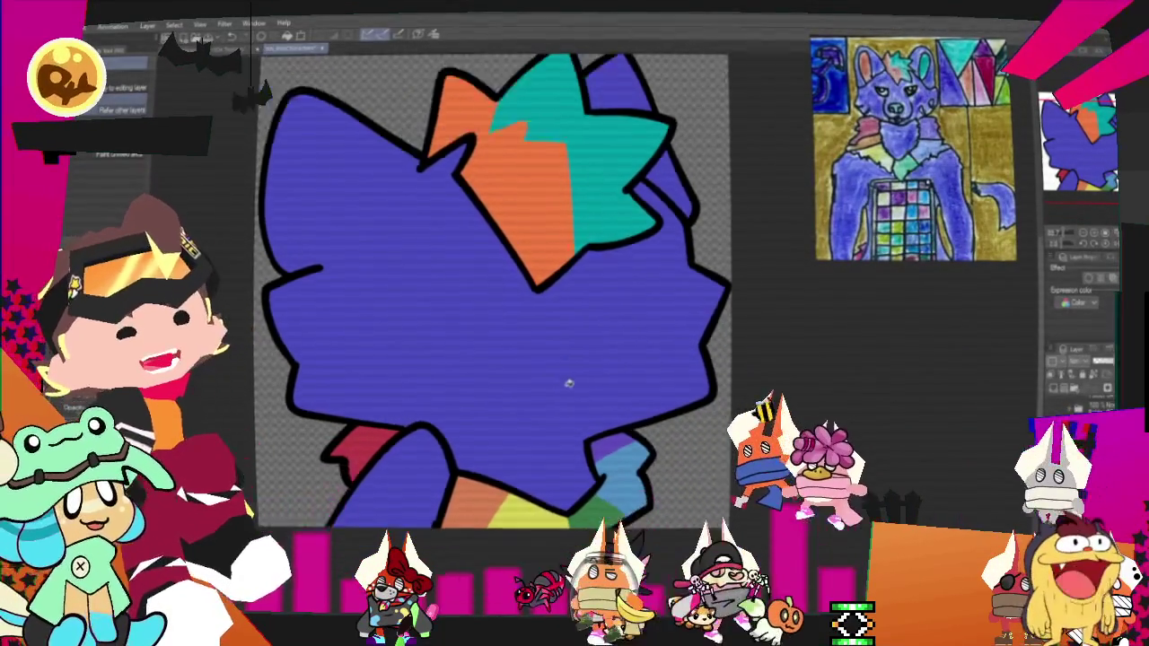
scroll(574, 354, down, 1)
scroll(566, 341, down, 1)
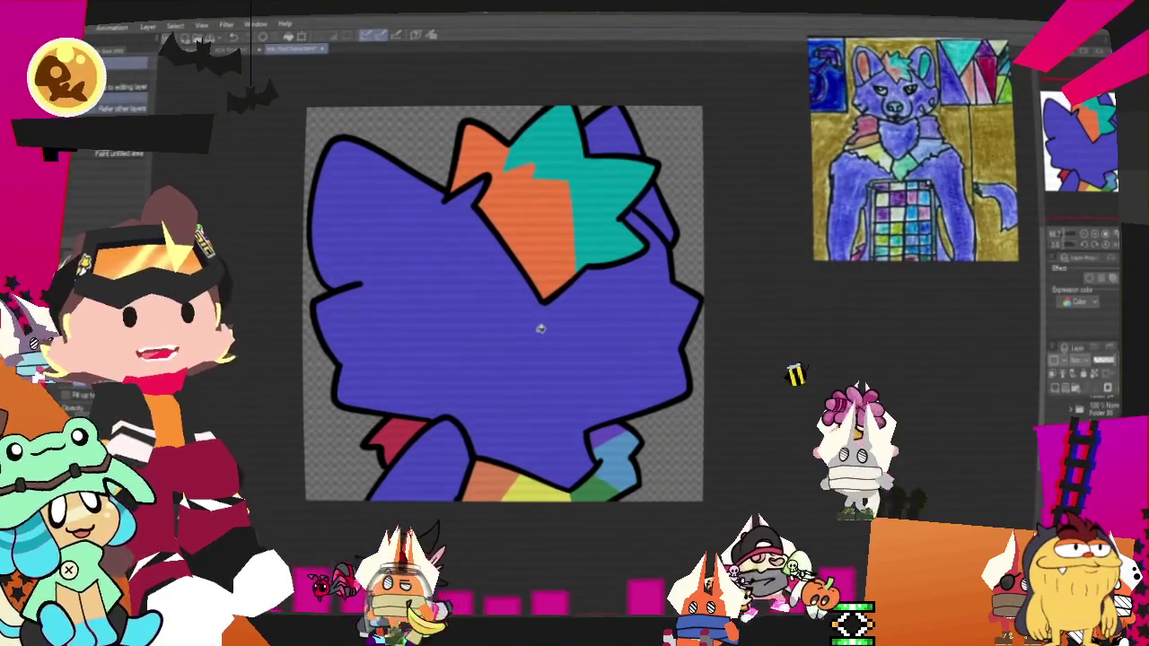
scroll(539, 329, up, 1)
scroll(543, 315, down, 1)
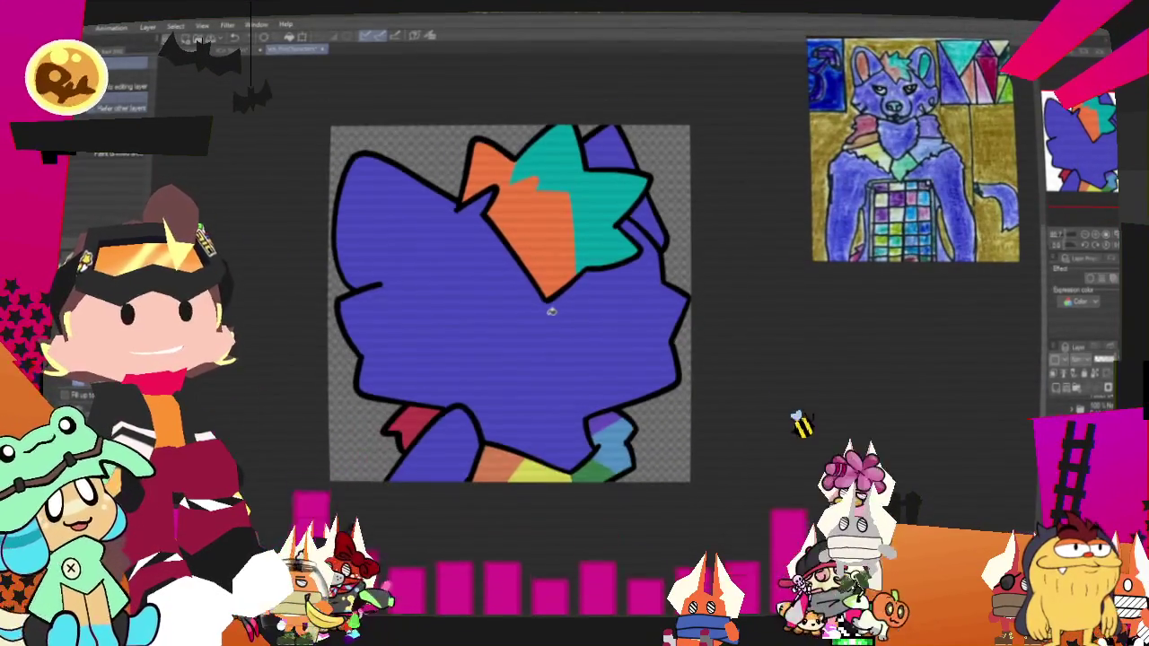
scroll(512, 450, up, 1)
scroll(513, 448, up, 1)
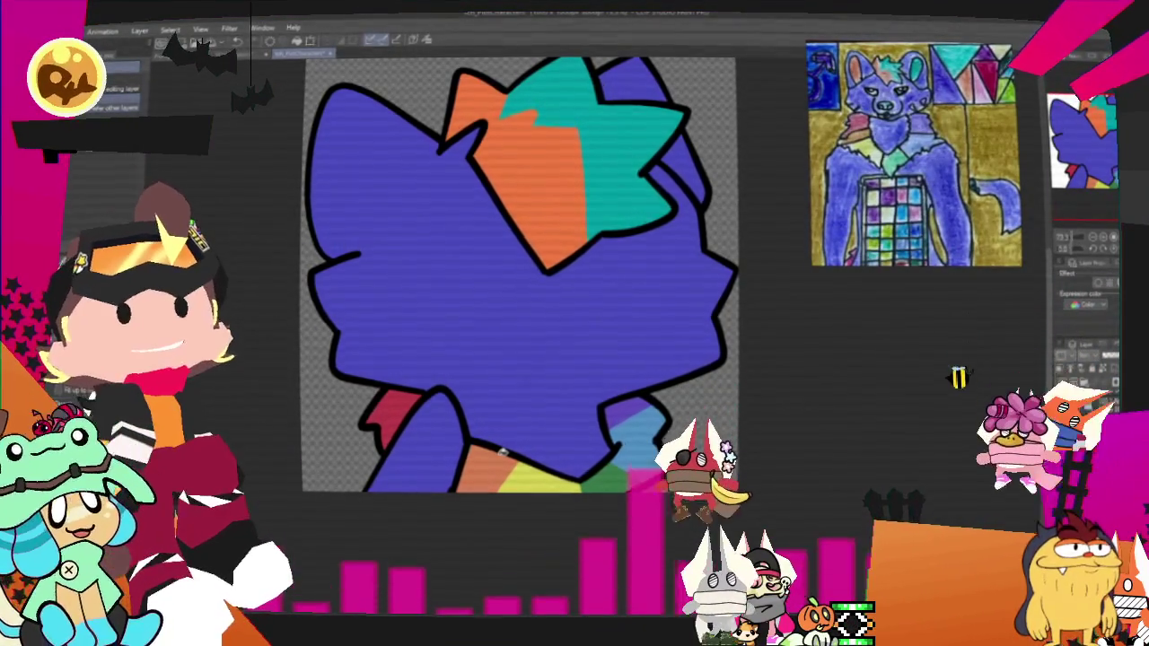
scroll(466, 431, down, 2)
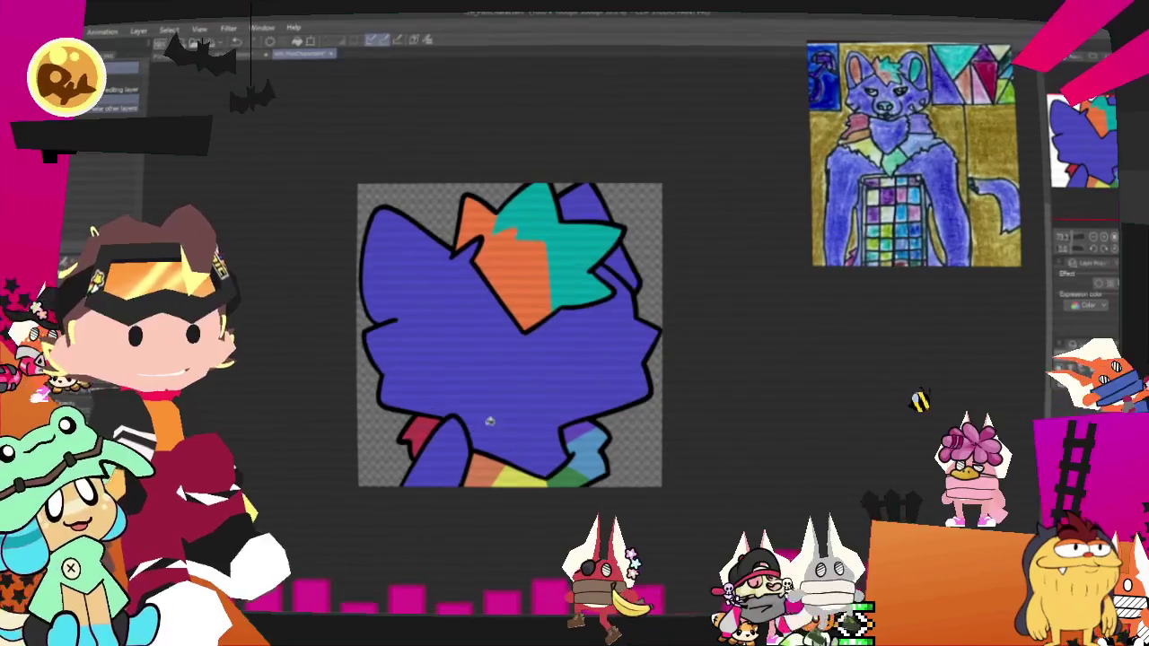
scroll(498, 301, up, 2)
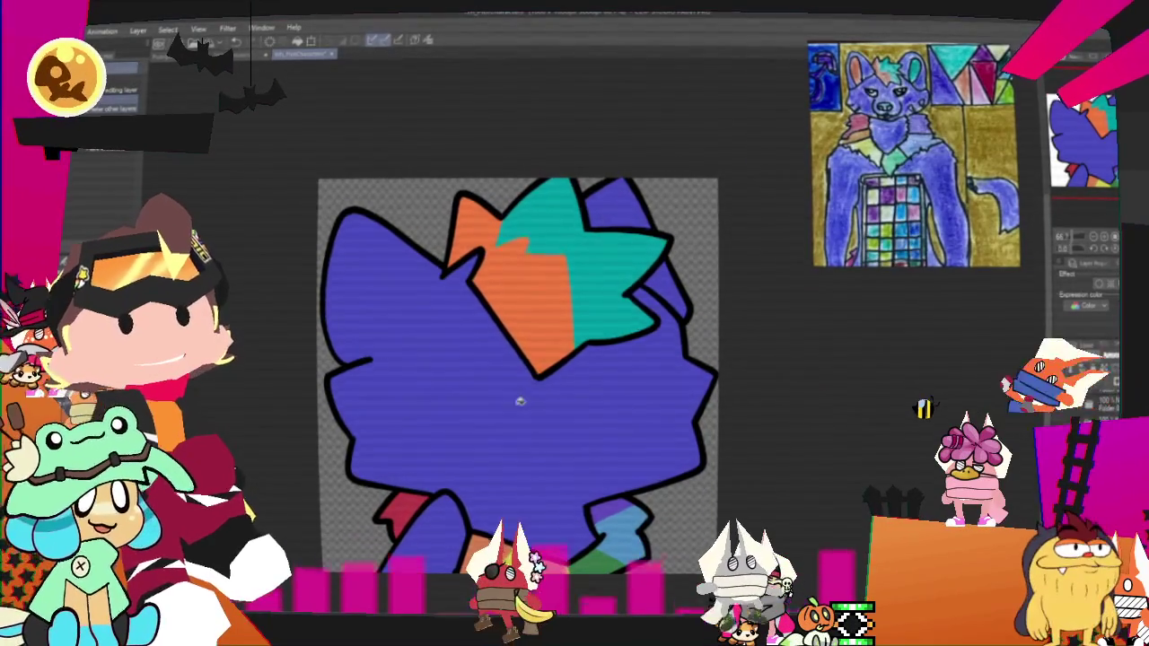
scroll(513, 404, down, 2)
scroll(513, 406, up, 2)
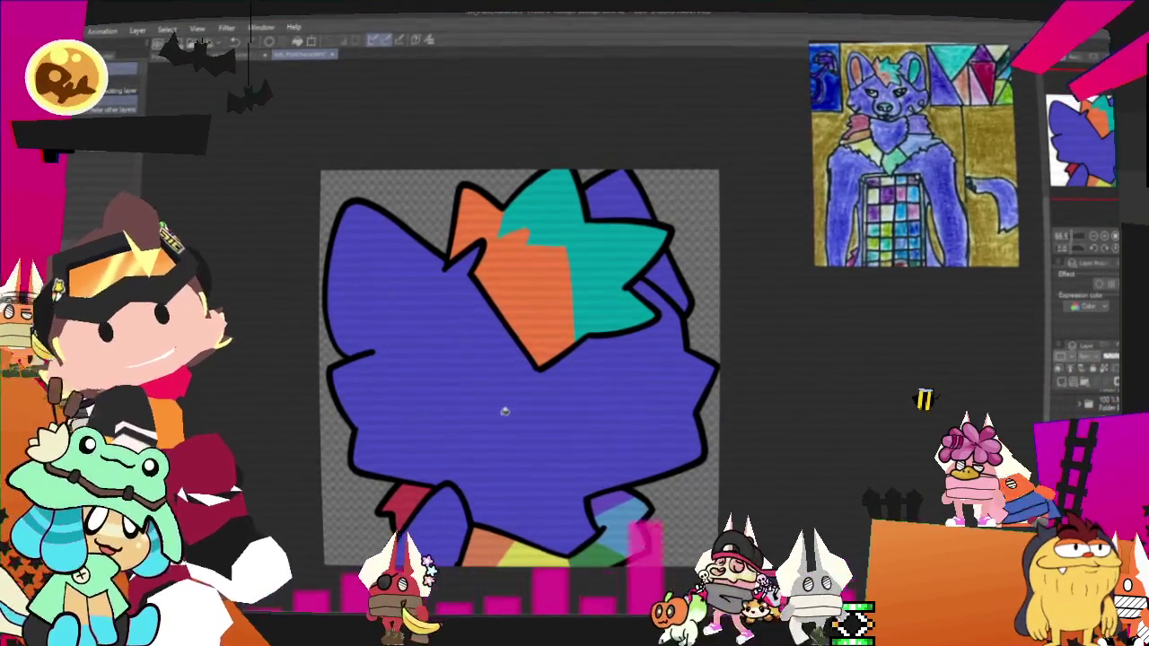
scroll(510, 406, down, 1)
scroll(505, 405, up, 2)
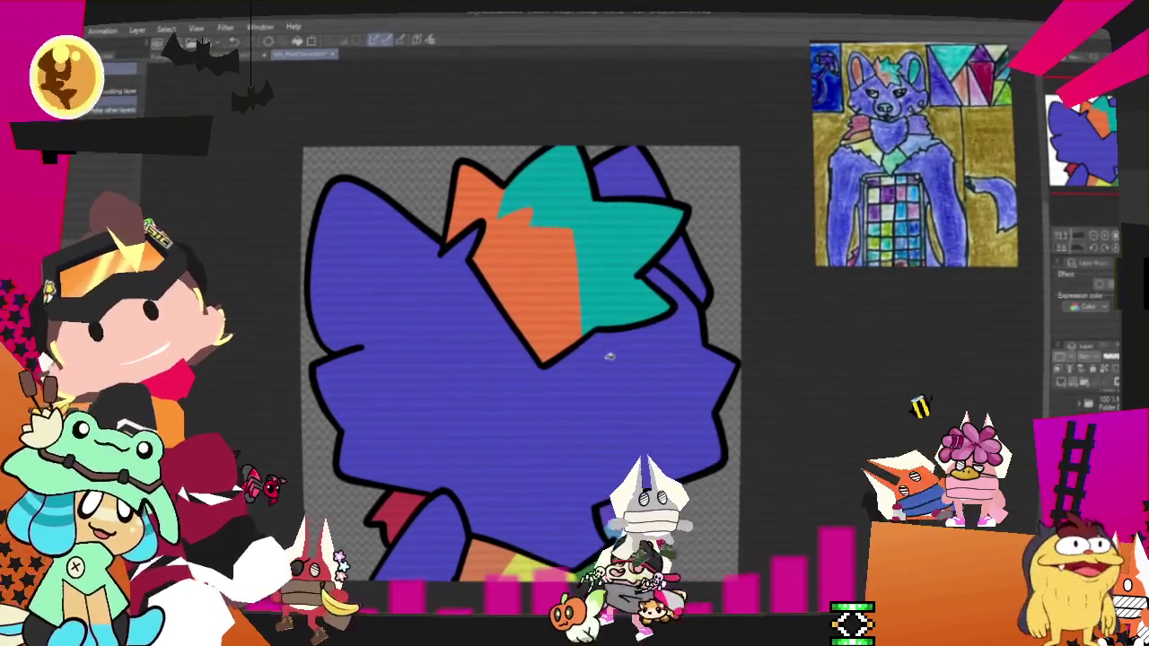
scroll(615, 339, down, 1)
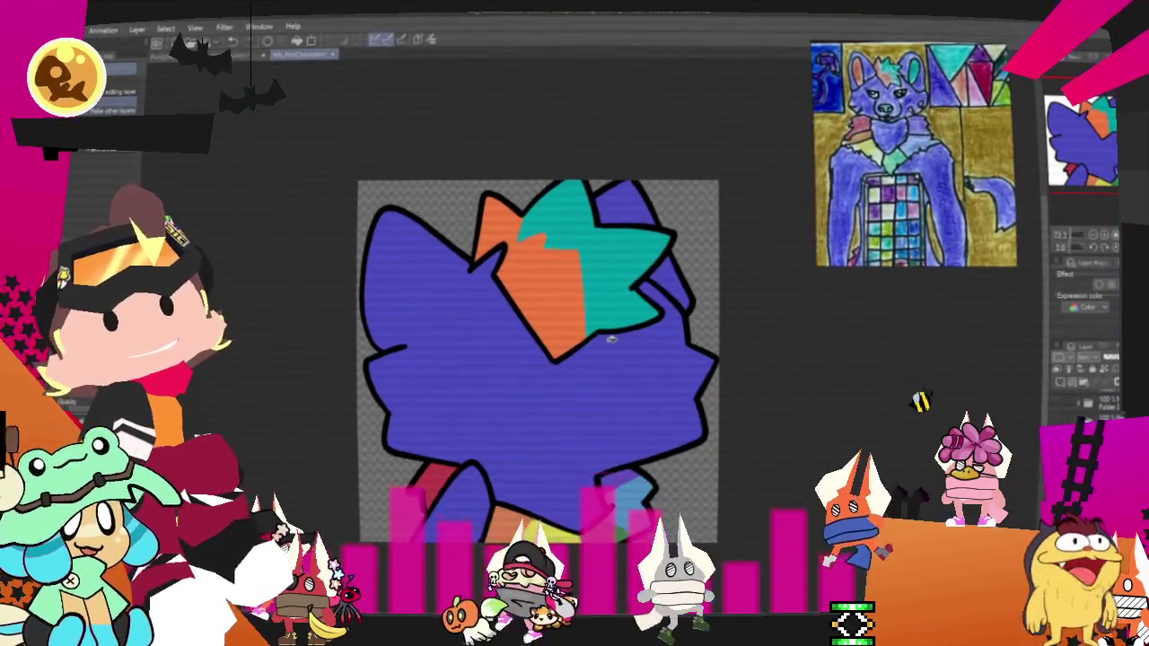
scroll(725, 436, down, 1)
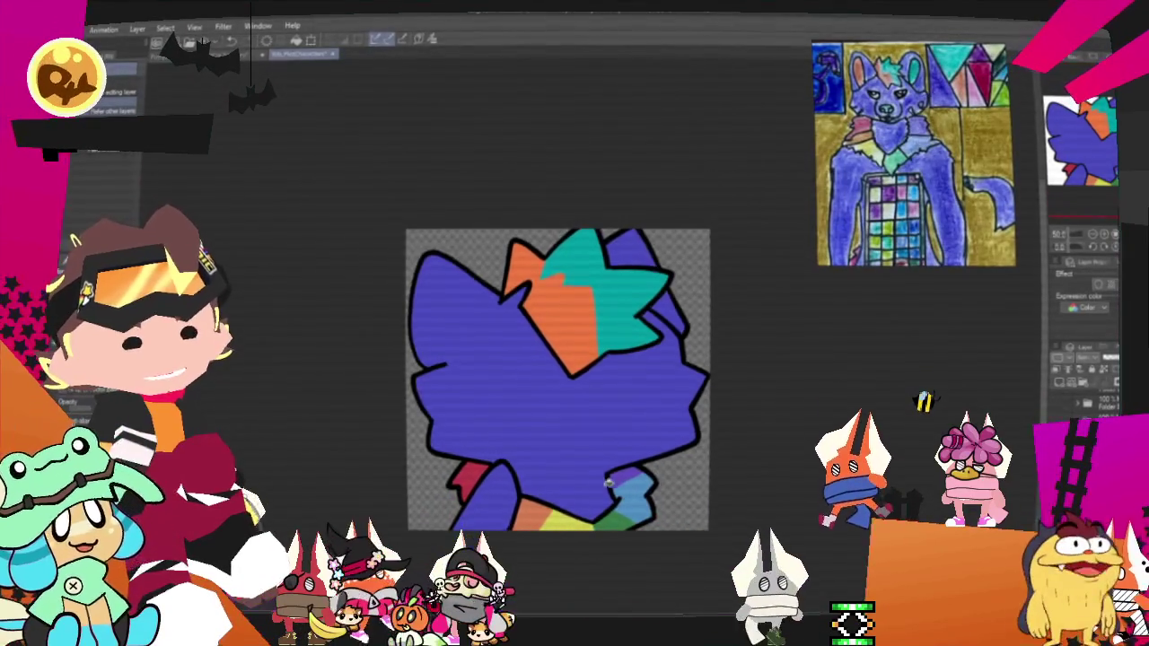
scroll(686, 377, up, 1)
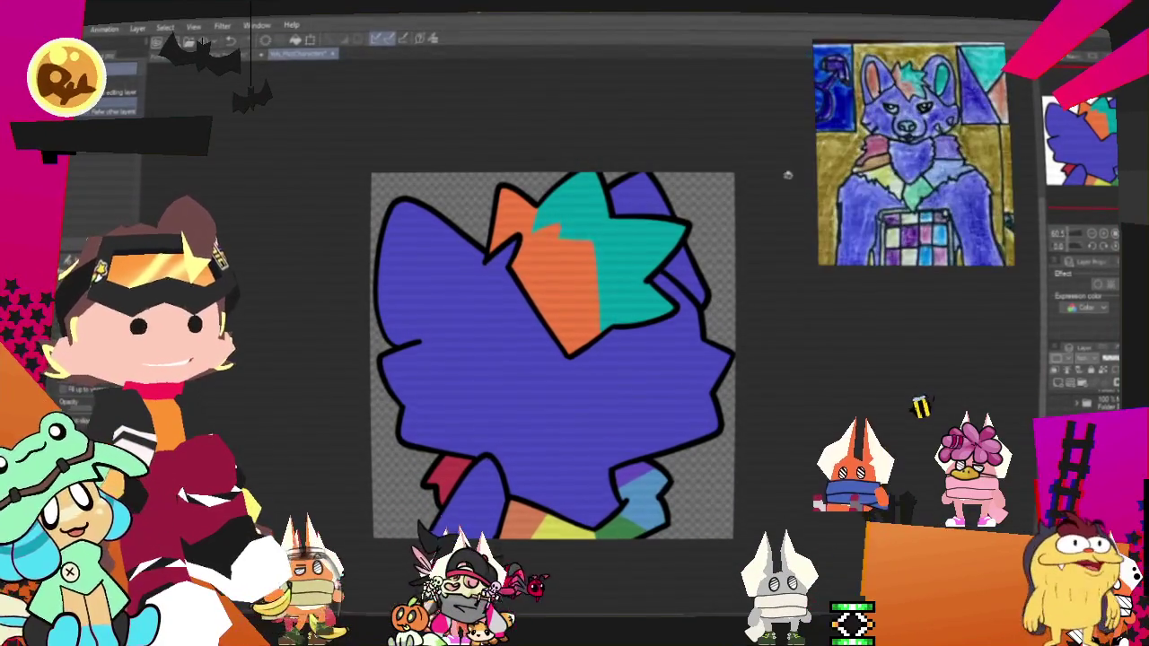
scroll(608, 306, up, 1)
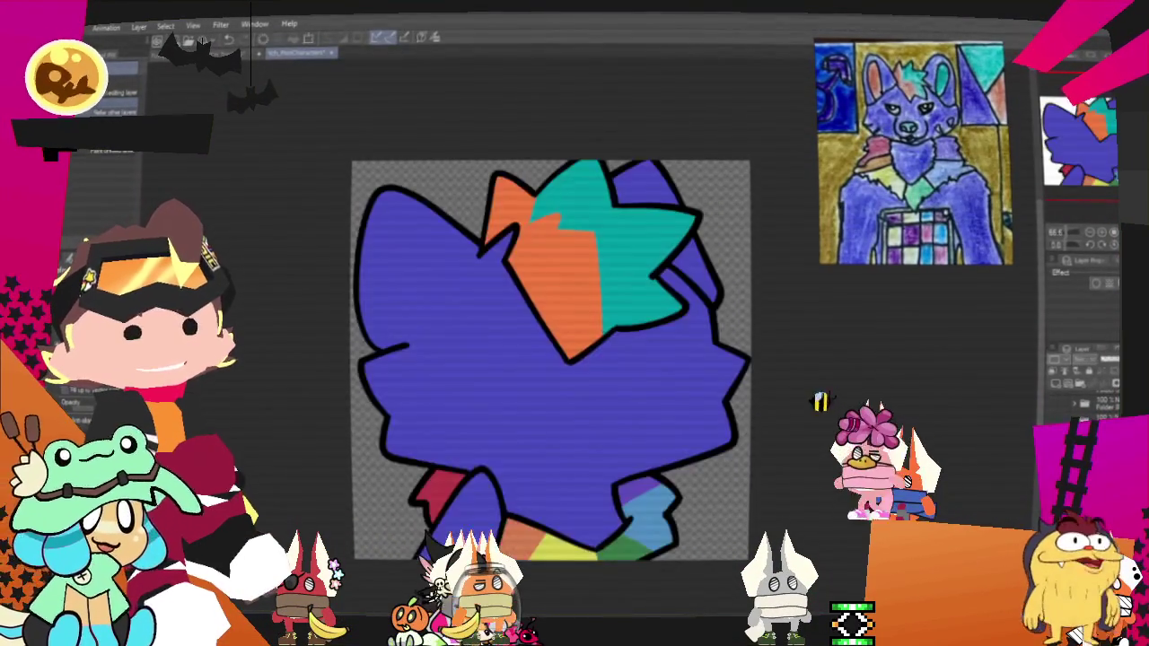
scroll(657, 368, down, 1)
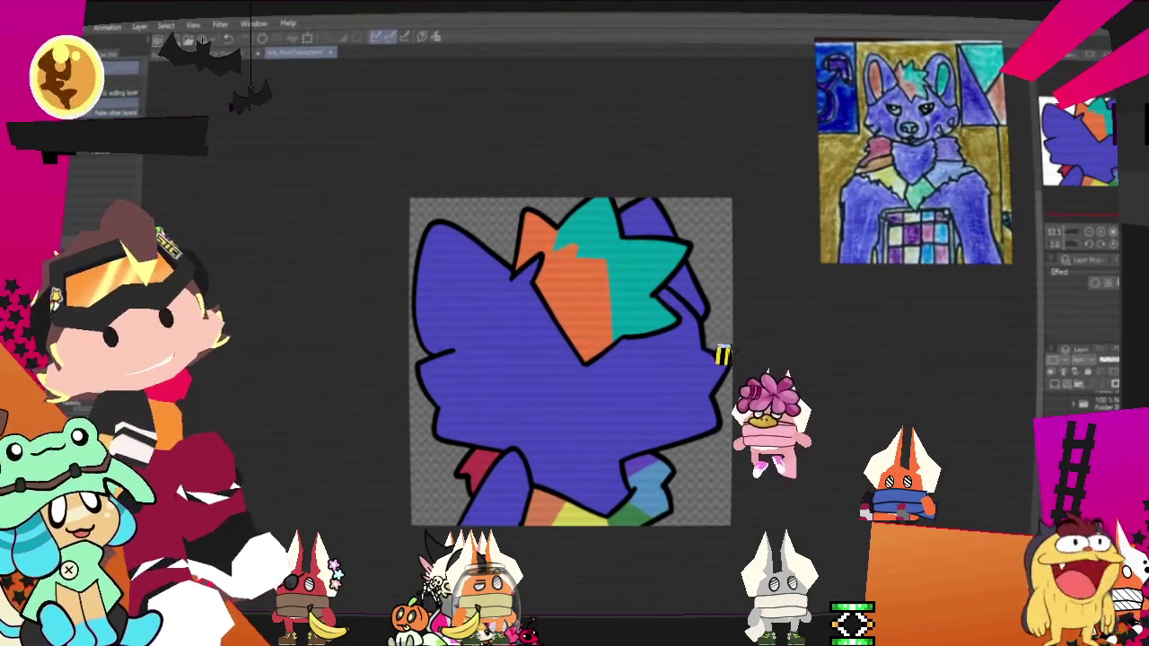
scroll(915, 153, down, 3)
scroll(916, 153, down, 3)
scroll(933, 166, up, 3)
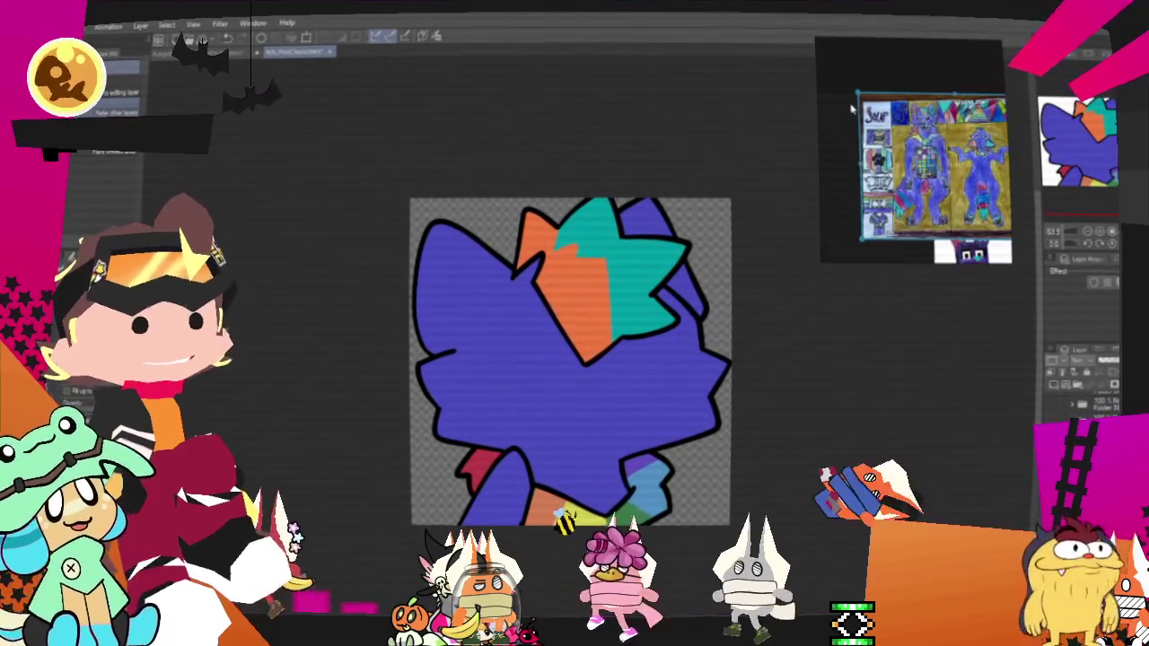
Step: Export the single layer as a .png into the PlottingCharacters folder
click(68, 27)
mouse_move(107, 171)
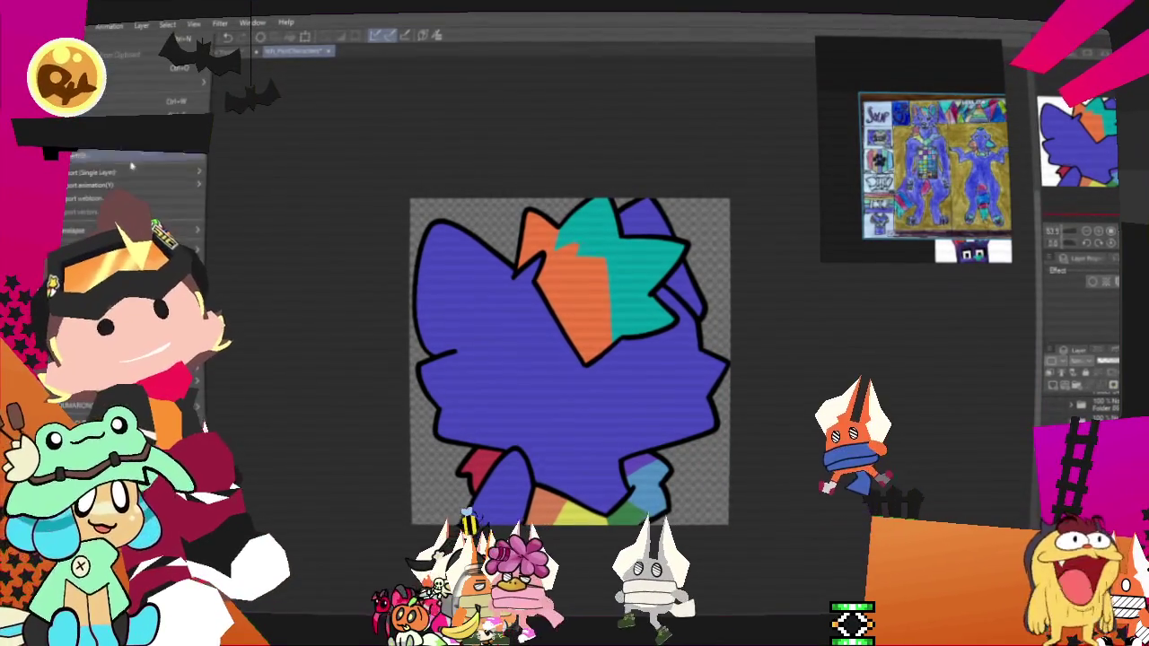
click(252, 201)
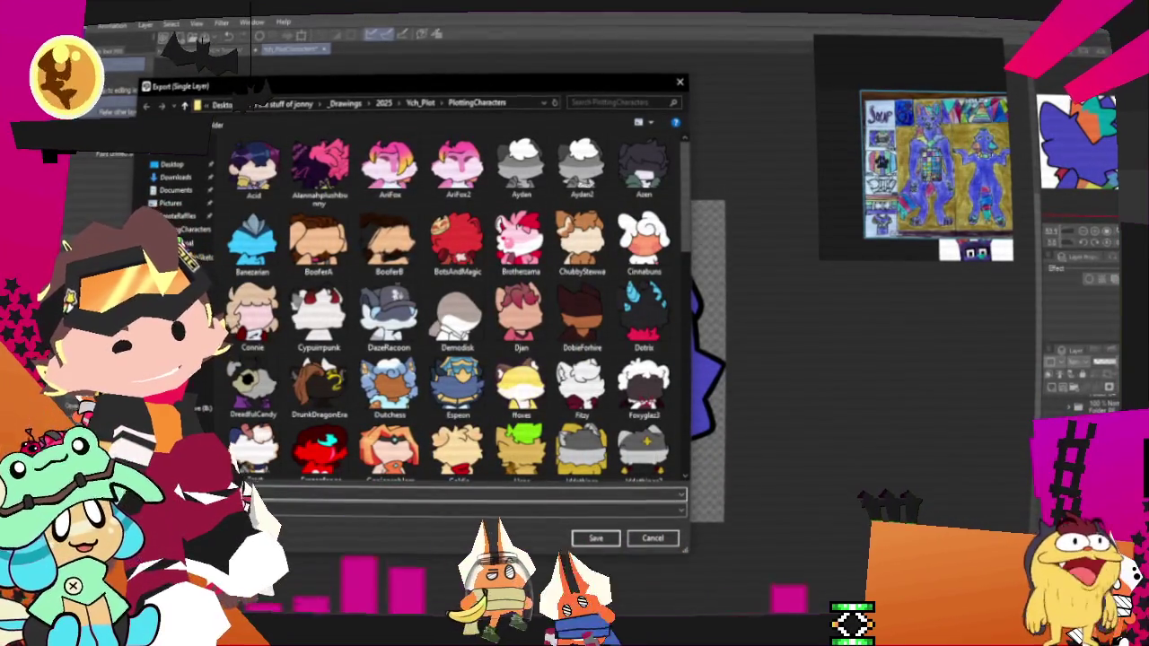
key(Return)
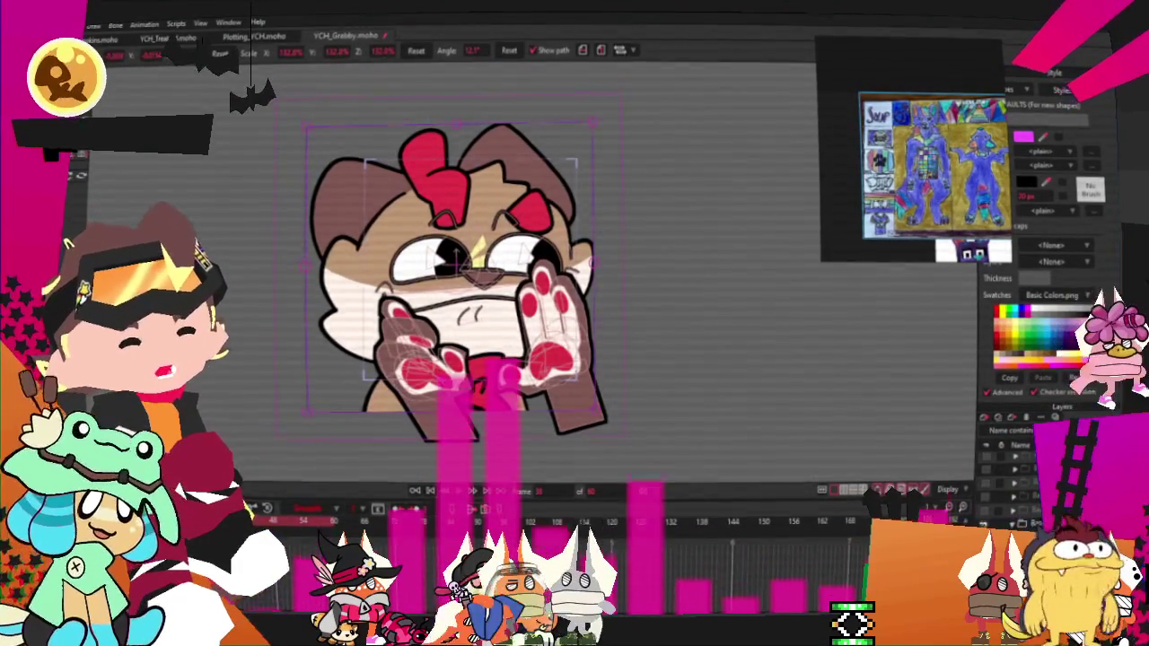
Step: Open the Layer Settings of the character image layer in YCH_Grabby
double_click(1005, 456)
Step: Set the image layer's source to the Soupstore picture from PlottingCharacters
click(474, 162)
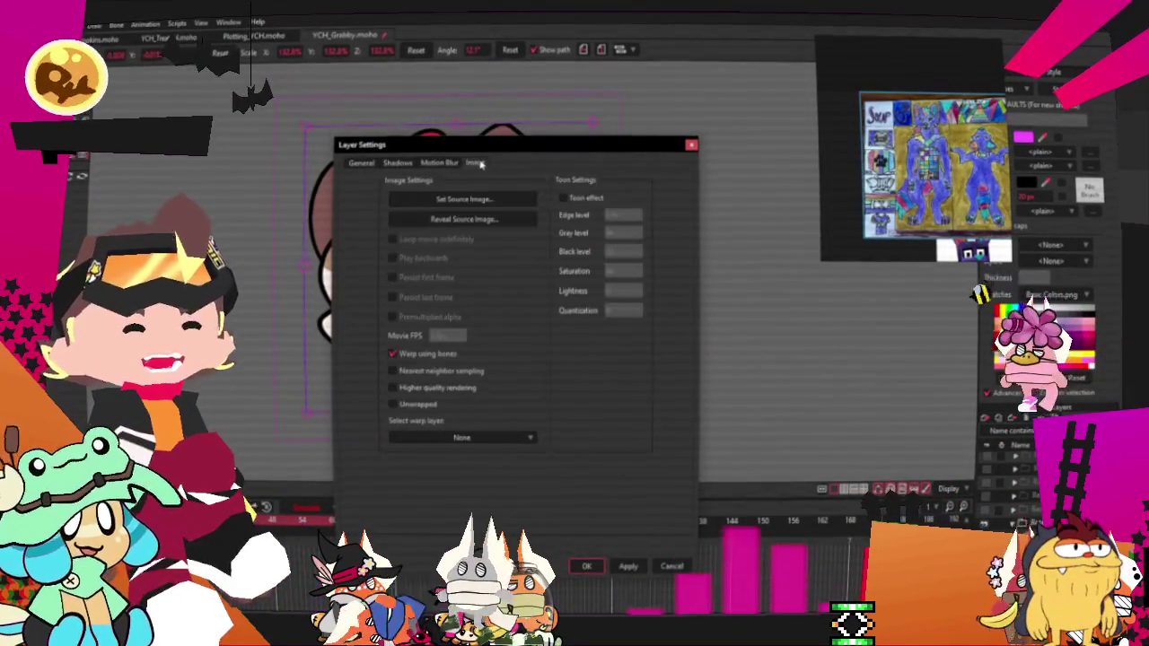
click(461, 199)
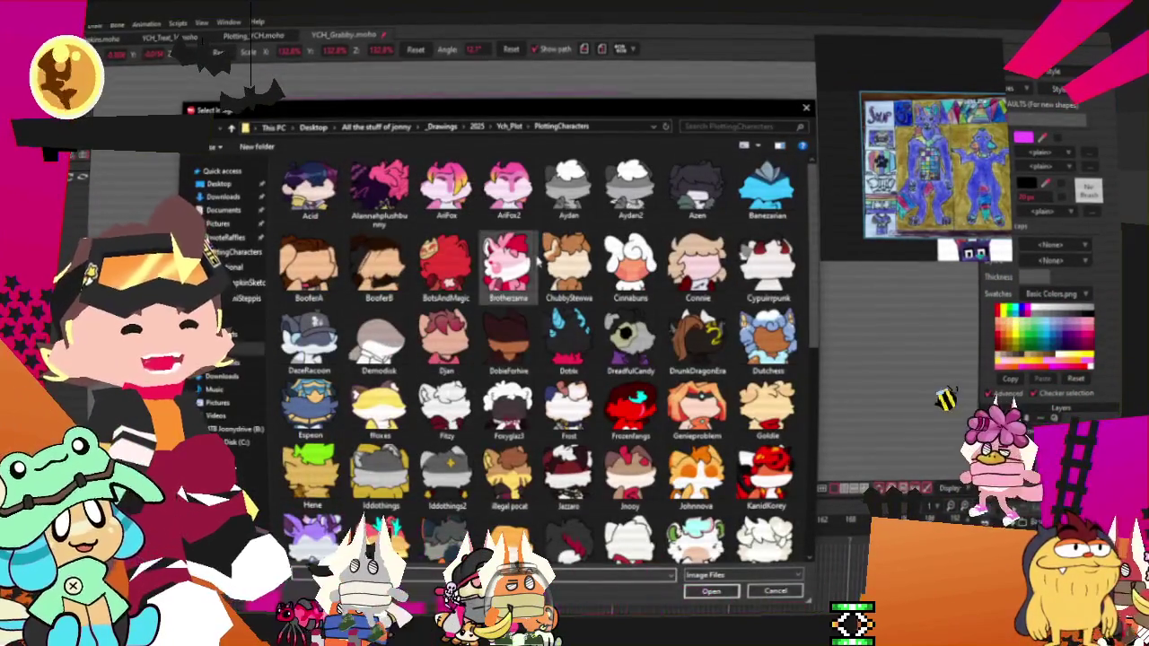
scroll(538, 260, down, 2)
scroll(548, 270, down, 2)
scroll(566, 287, down, 2)
scroll(583, 309, down, 2)
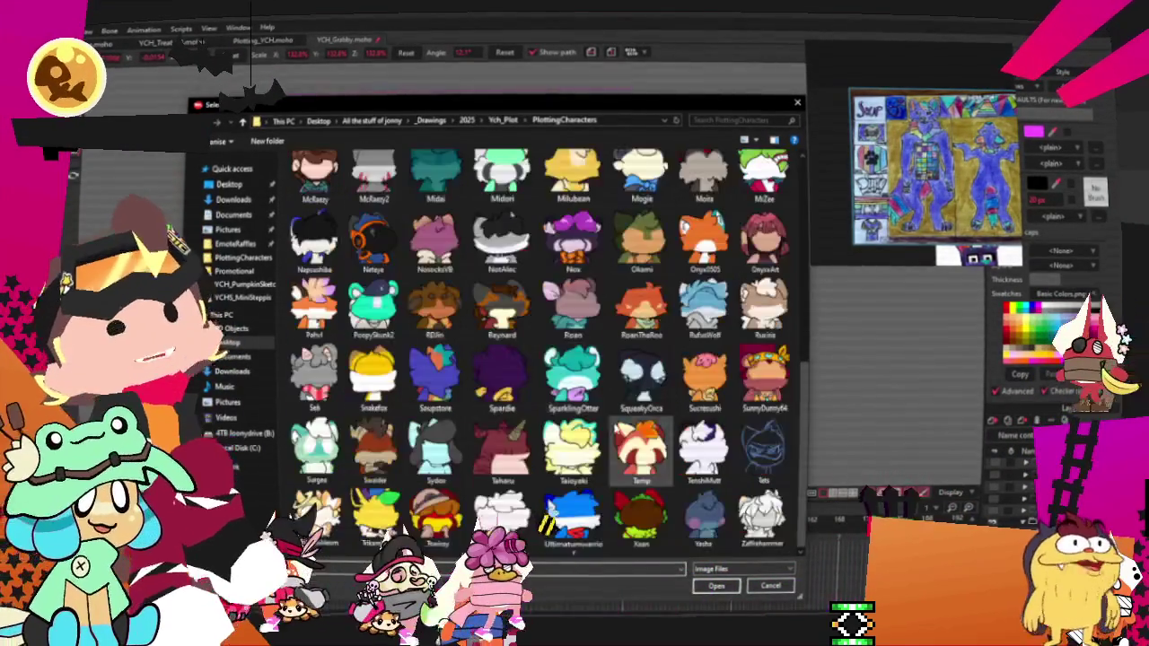
drag(895, 273, 876, 309)
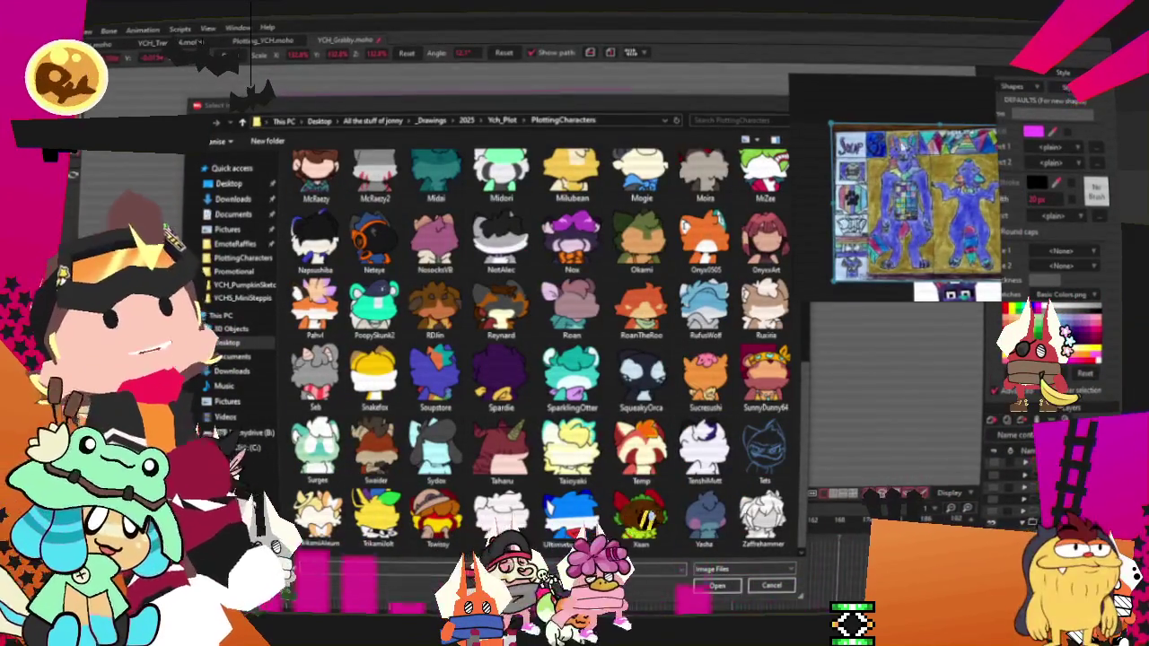
scroll(606, 357, up, 5)
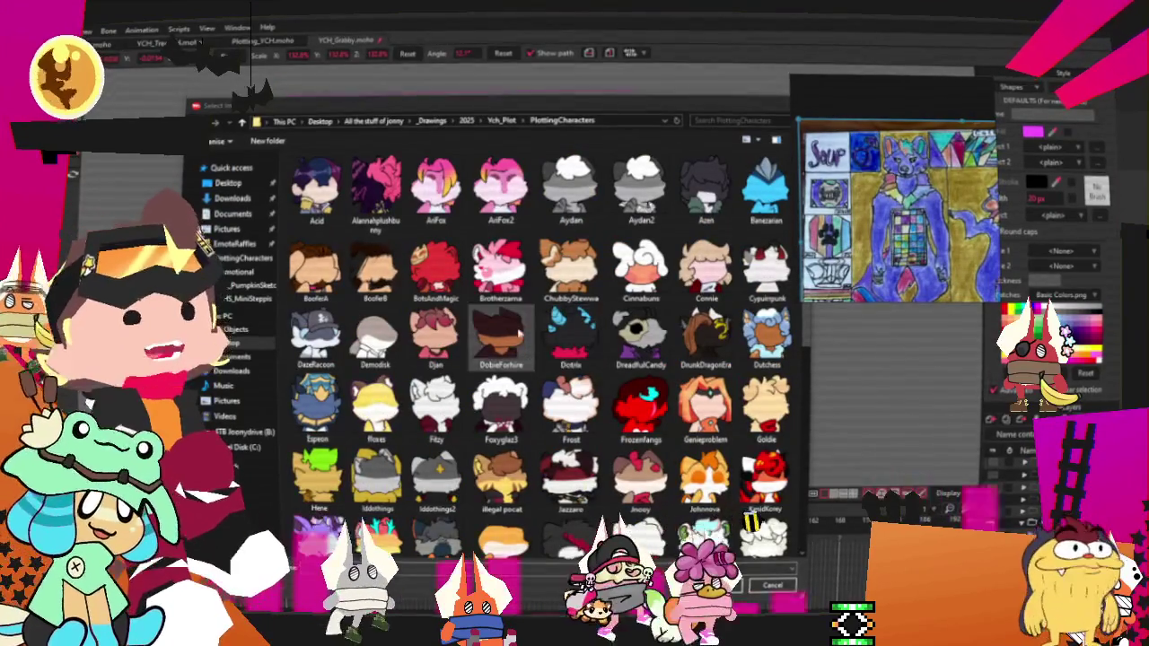
scroll(528, 330, down, 5)
click(453, 363)
click(724, 572)
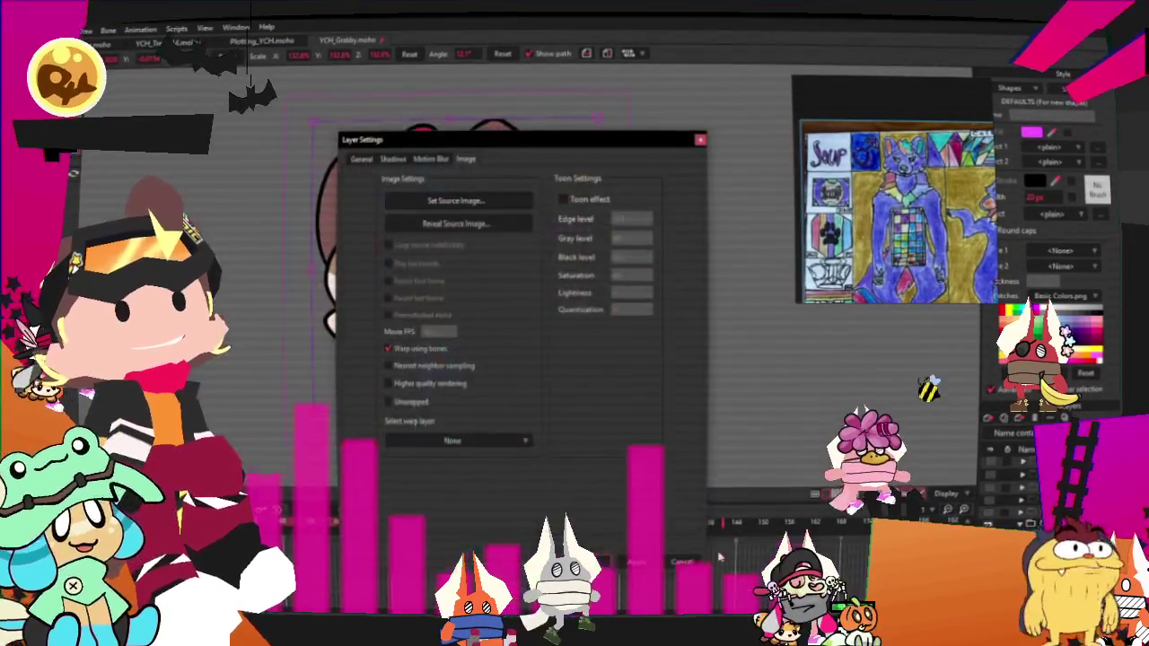
key(Return)
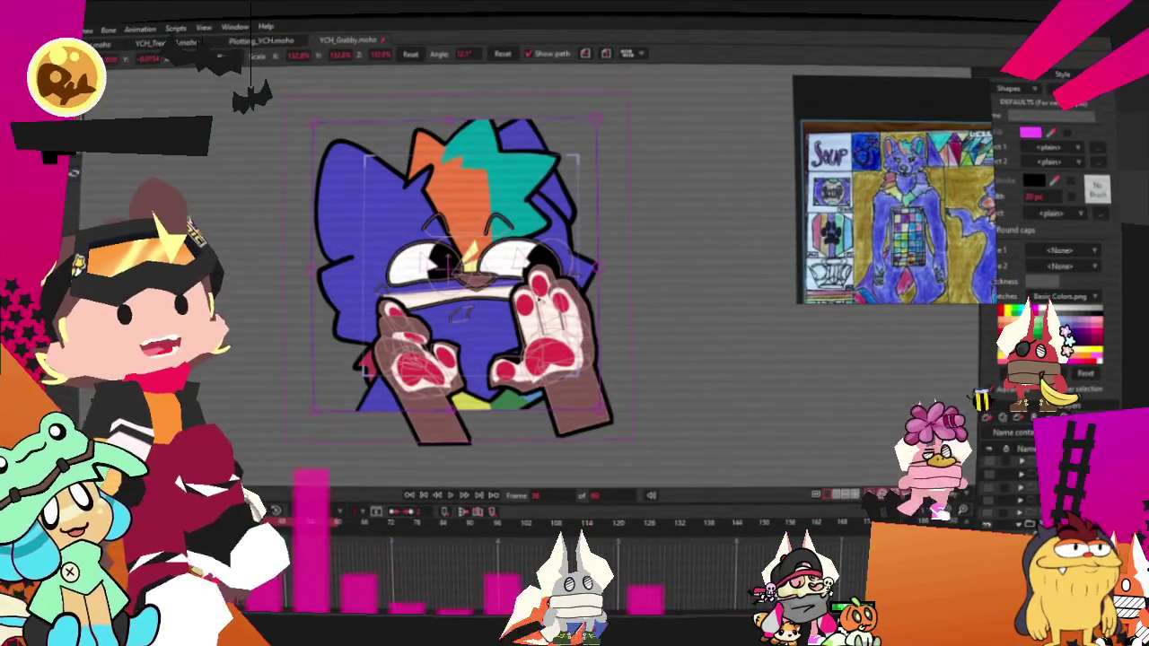
scroll(539, 298, up, 3)
scroll(648, 249, down, 2)
scroll(641, 256, up, 2)
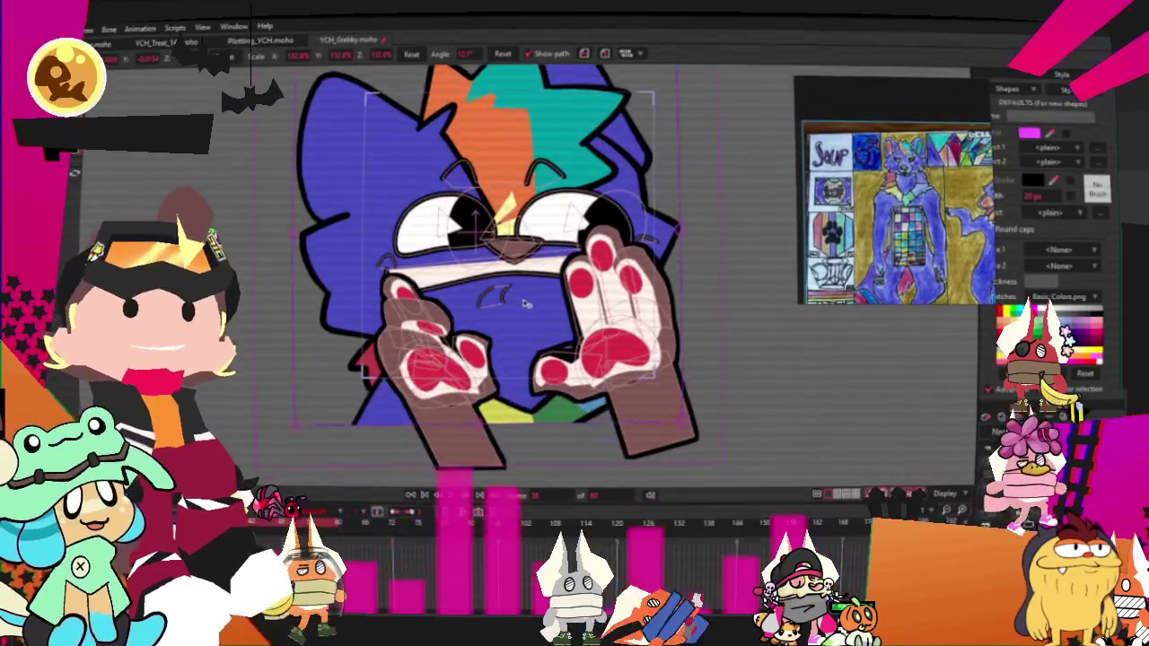
scroll(633, 262, up, 1)
scroll(625, 266, down, 1)
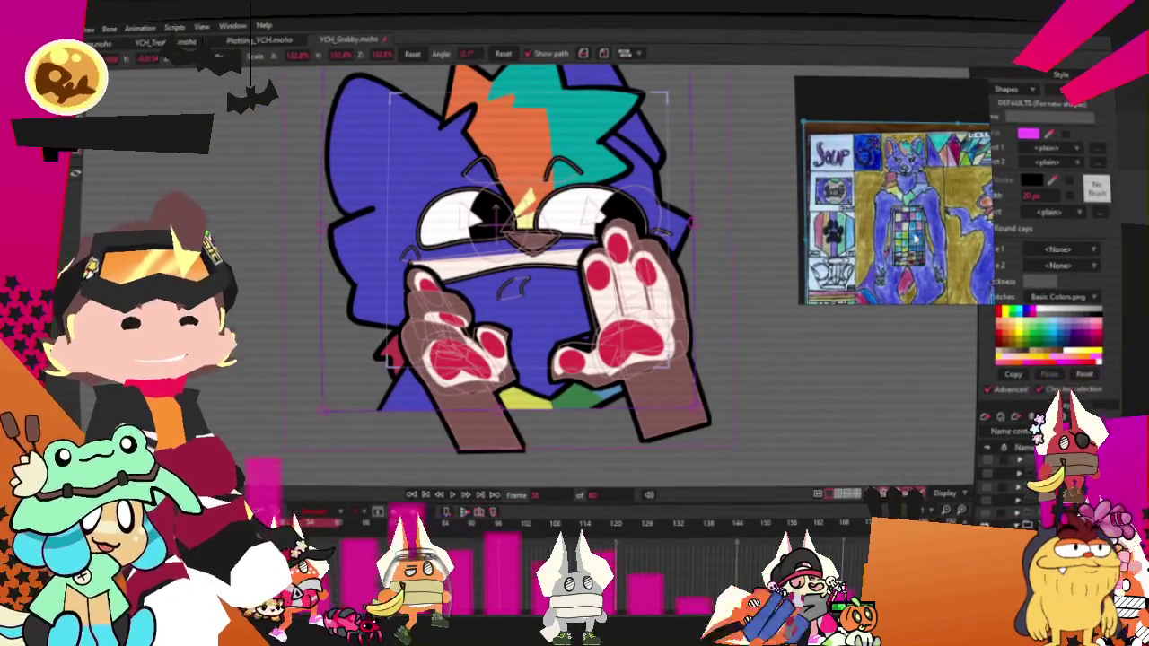
drag(898, 216, 907, 170)
mouse_move(842, 106)
mouse_down()
mouse_move(803, 30)
mouse_move(811, 85)
mouse_up()
scroll(898, 143, up, 3)
scroll(916, 179, up, 2)
scroll(902, 171, down, 4)
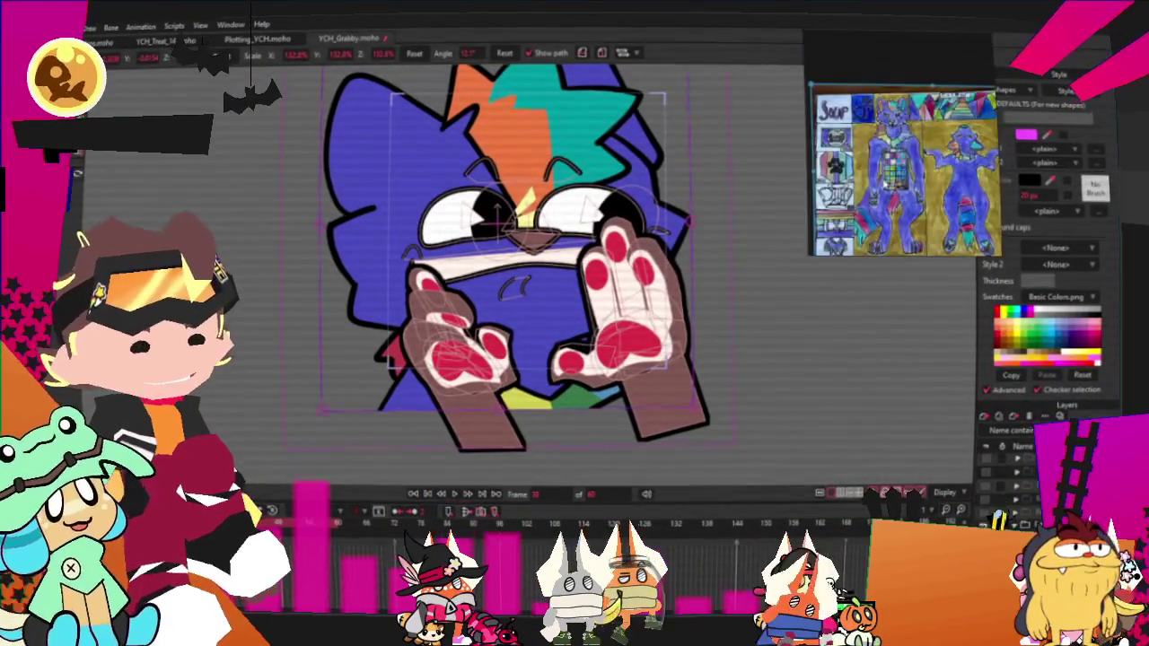
scroll(894, 199, up, 2)
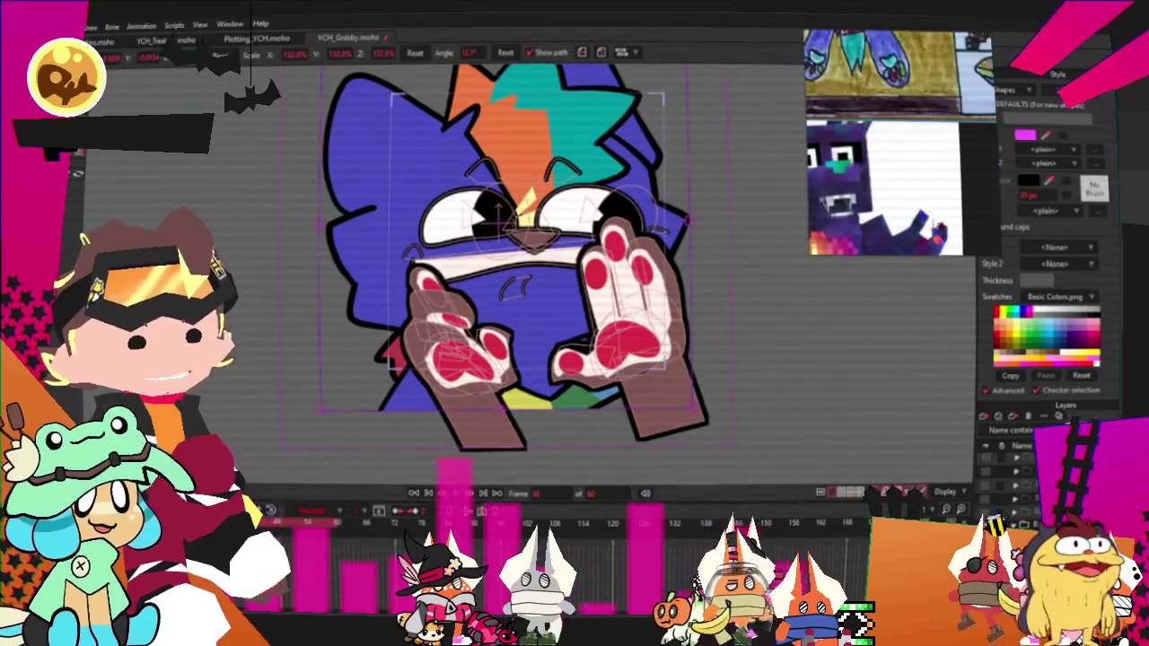
scroll(894, 199, up, 2)
scroll(893, 199, up, 2)
scroll(894, 199, up, 1)
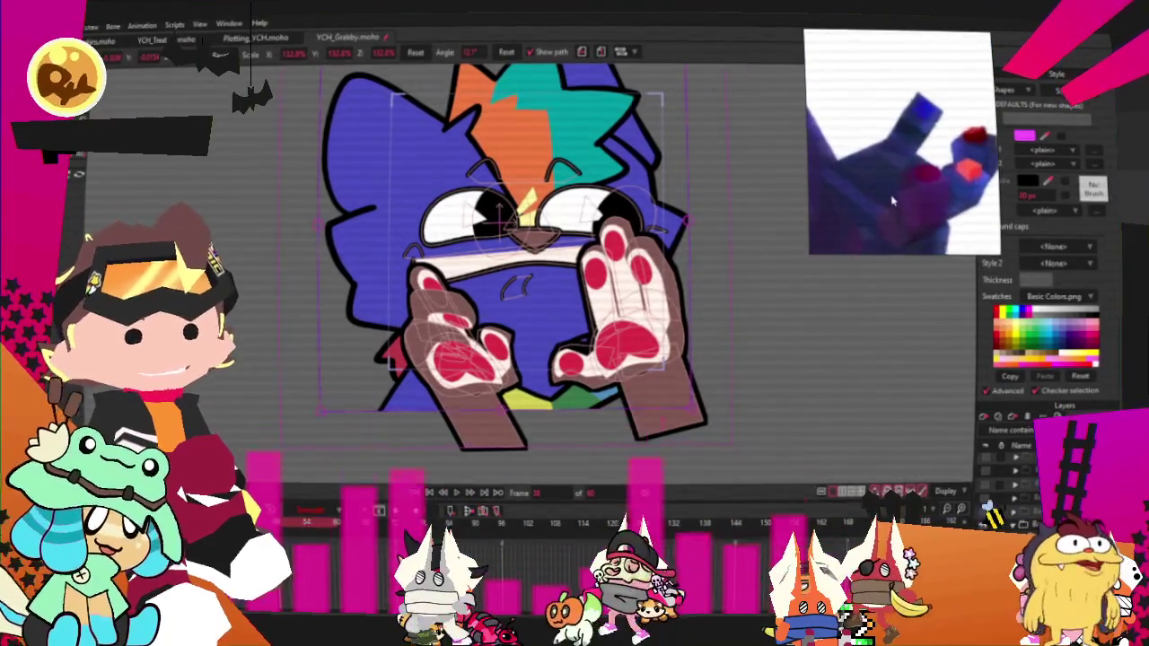
scroll(932, 177, down, 3)
scroll(933, 177, down, 2)
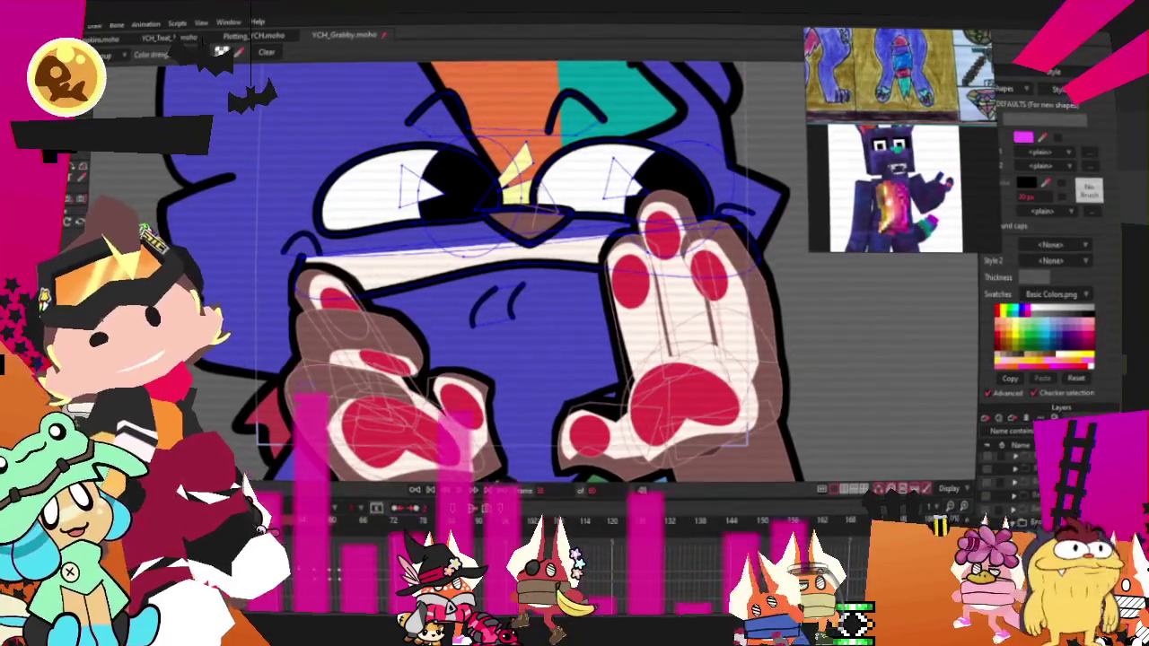
key(g)
Step: Delete the white mouth band from the wolf's face
click(395, 258)
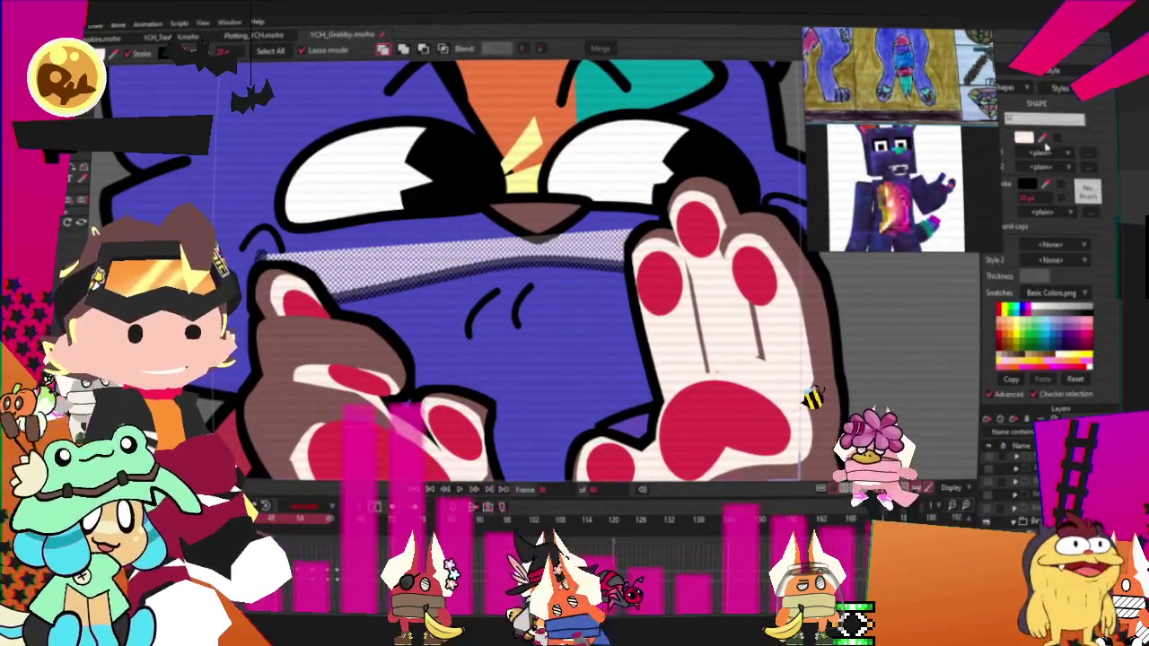
key(Delete)
scroll(564, 310, up, 2)
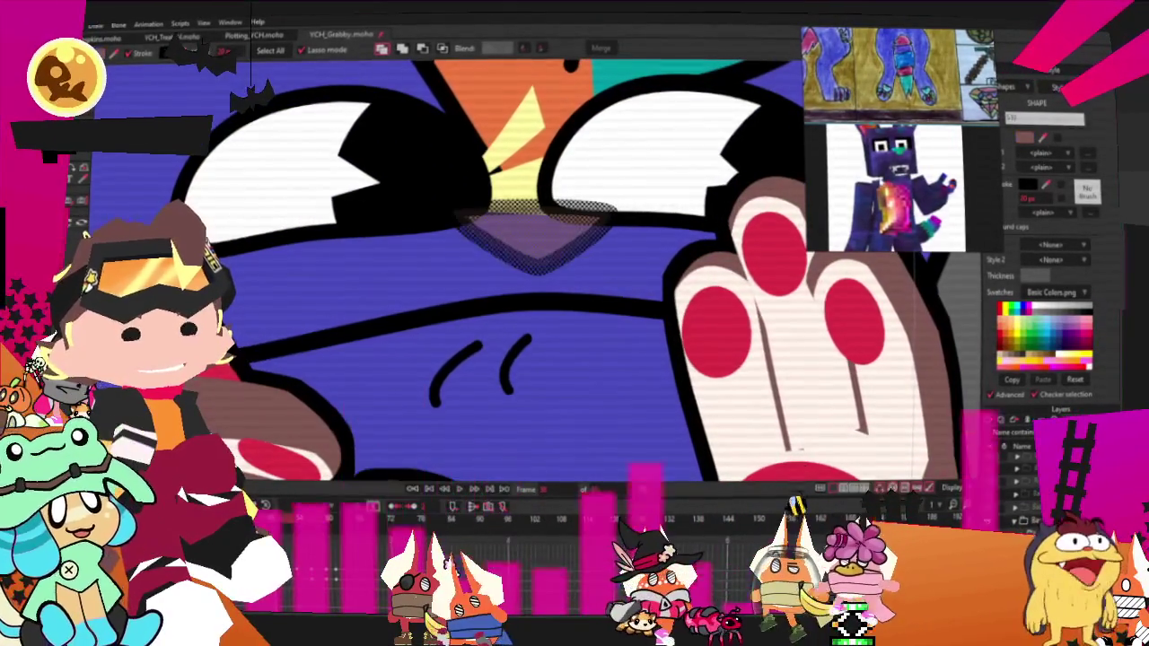
Step: Change the nose fill from brown to teal
click(539, 232)
click(1025, 136)
click(934, 492)
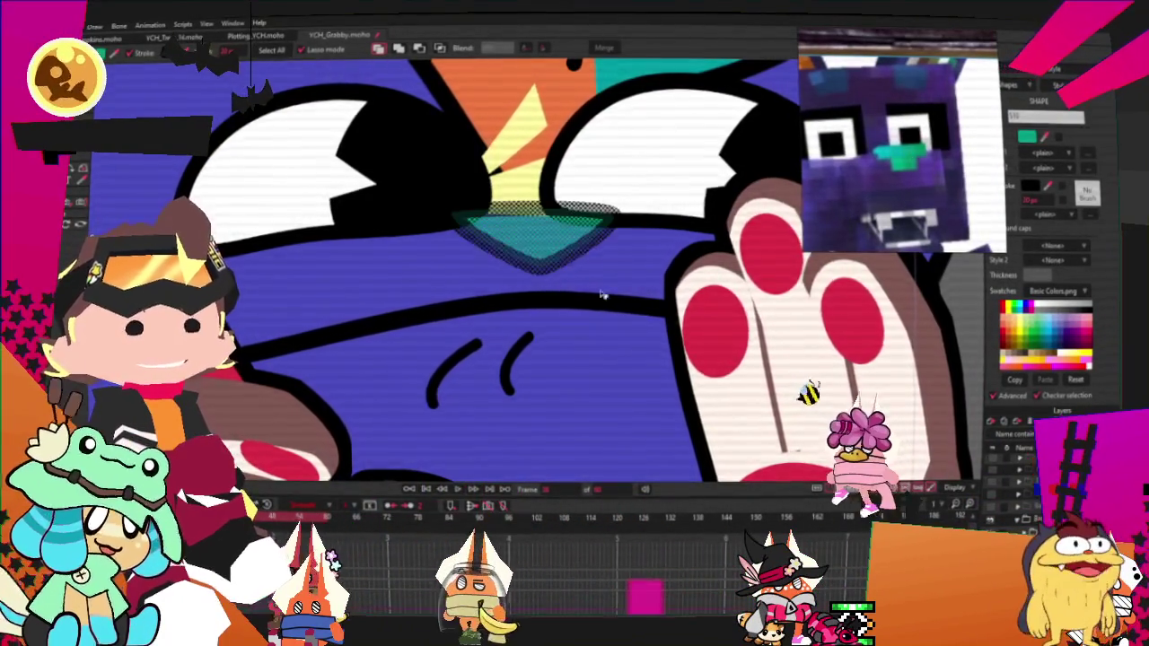
scroll(614, 283, down, 4)
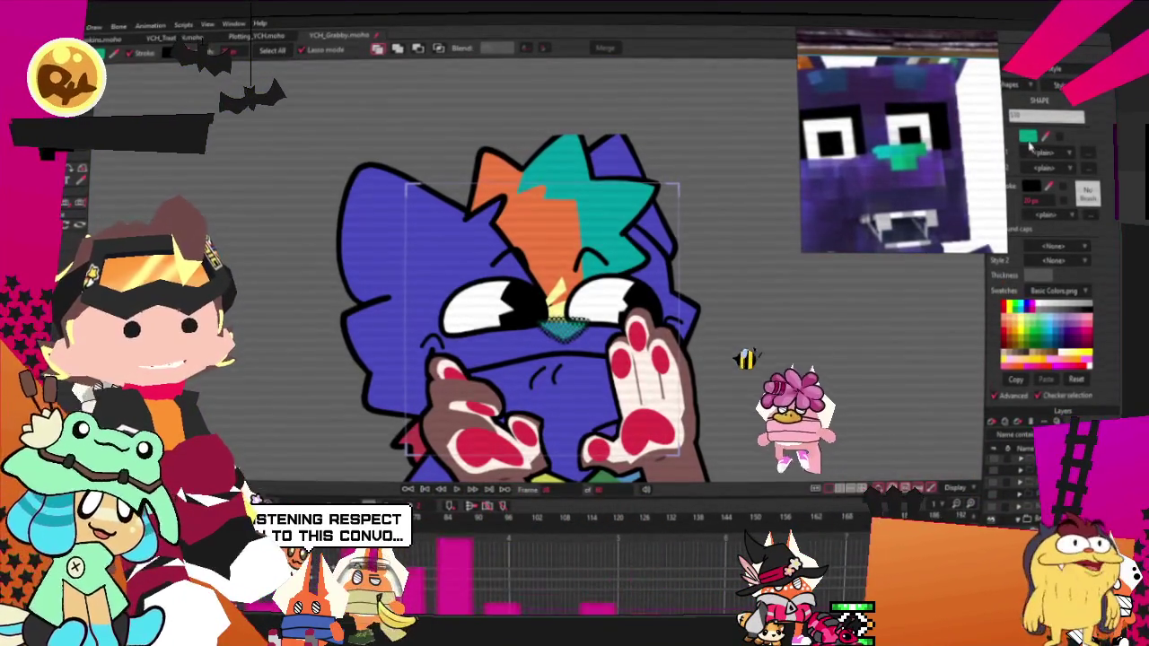
click(1028, 137)
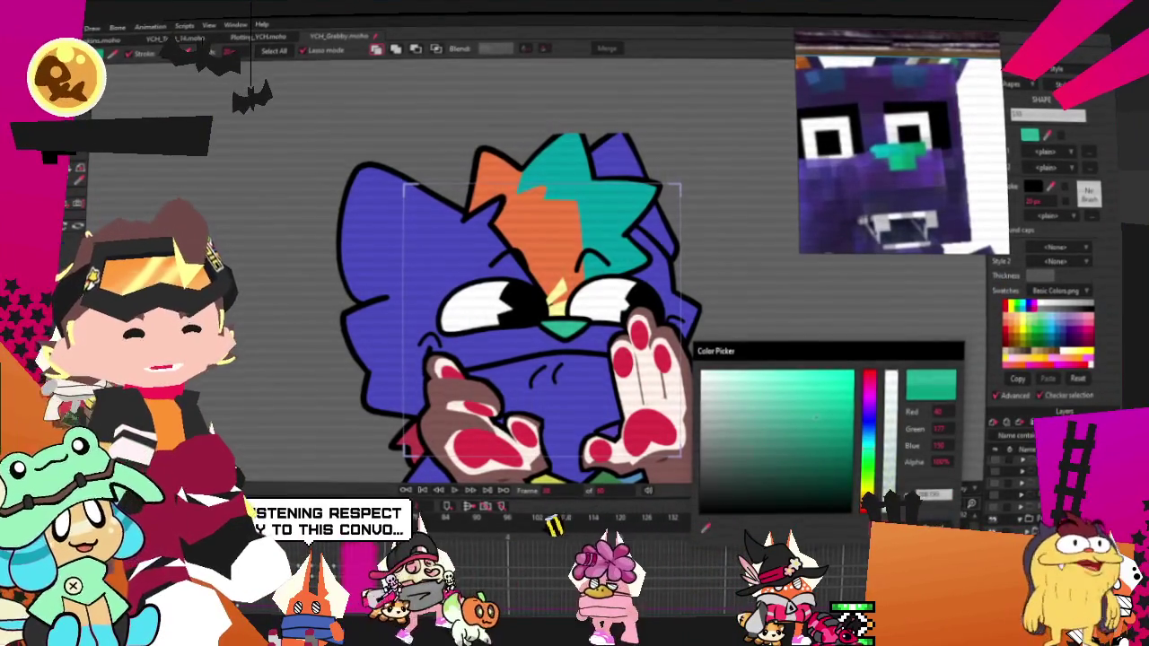
click(934, 492)
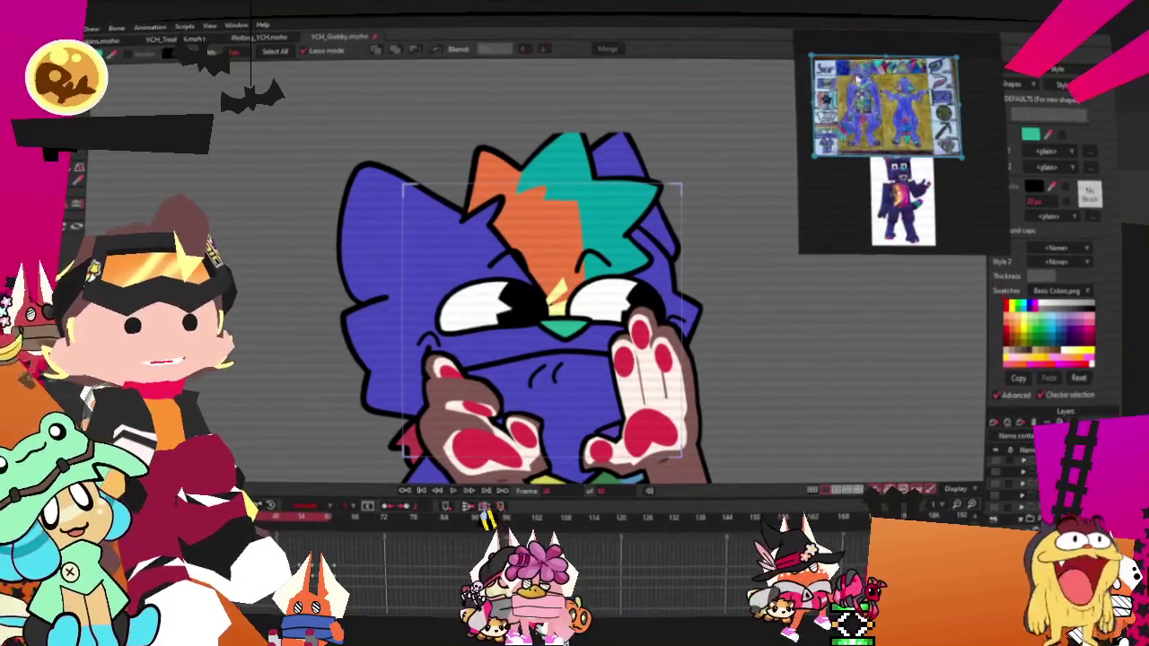
Step: Zoom into the face, select the yellow nose shape's points, then the left paw
scroll(424, 250, up, 3)
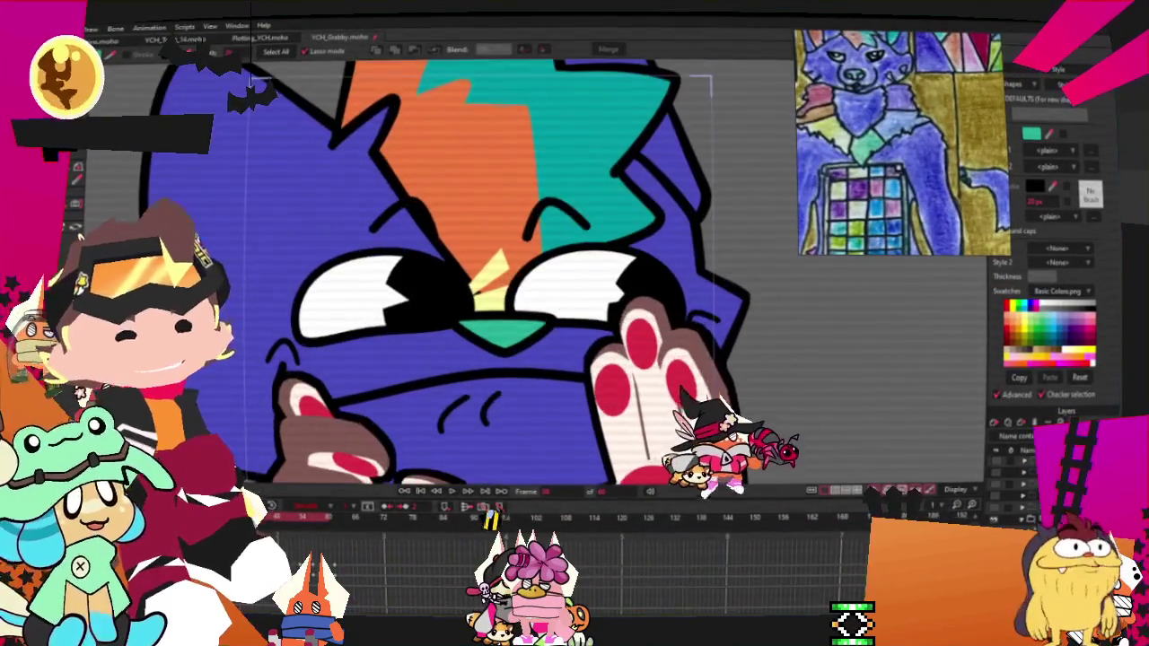
scroll(424, 250, up, 2)
scroll(424, 250, up, 1)
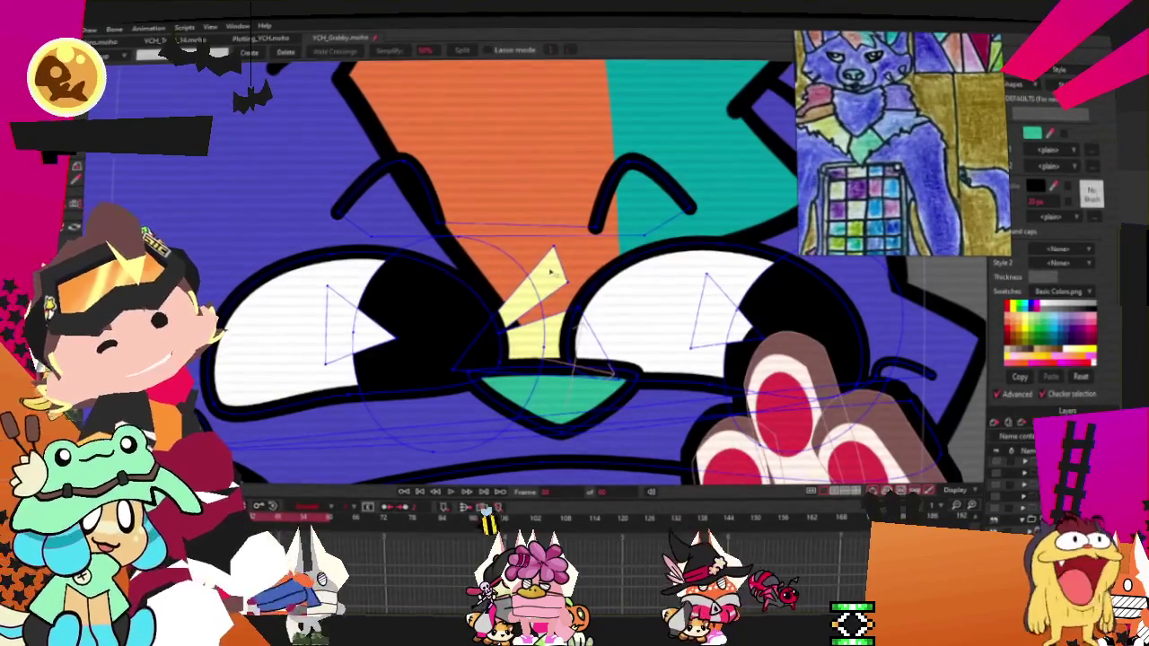
click(553, 270)
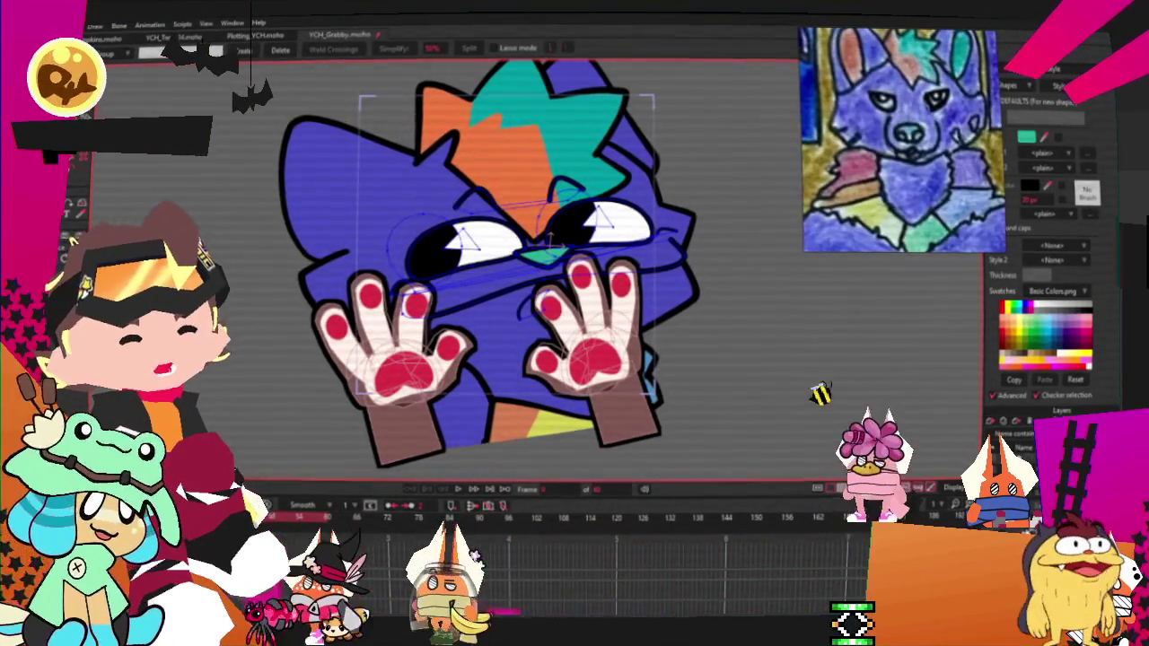
click(404, 359)
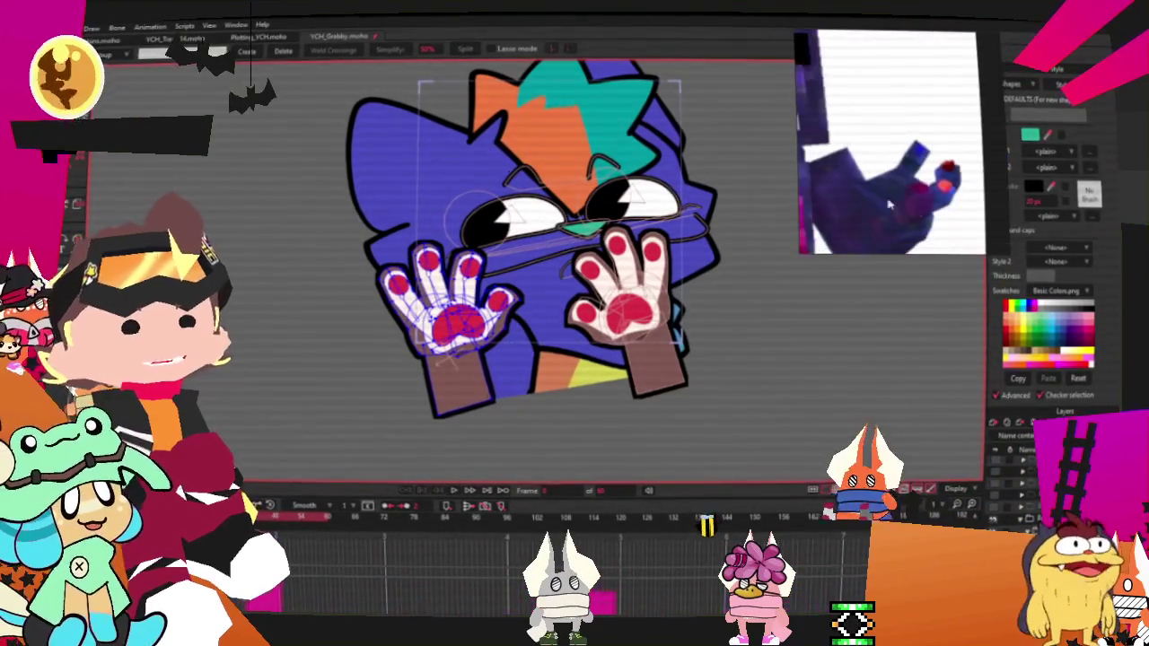
Step: Delete the shading on the left paw's index finger
key(g)
scroll(489, 260, up, 3)
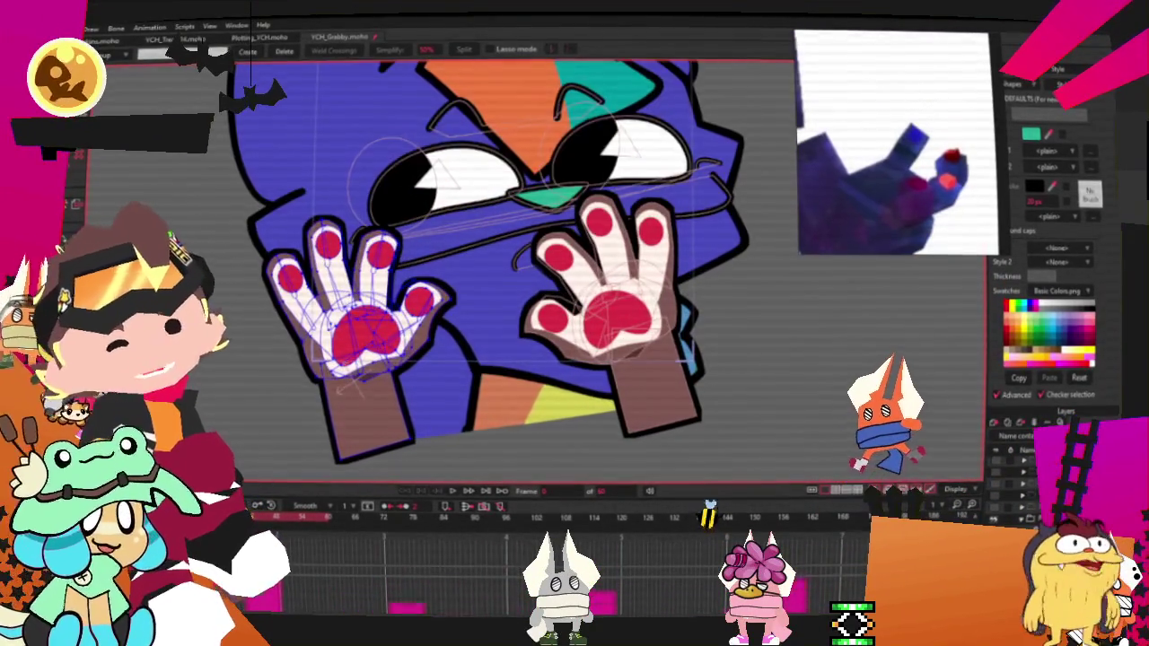
scroll(375, 310, up, 2)
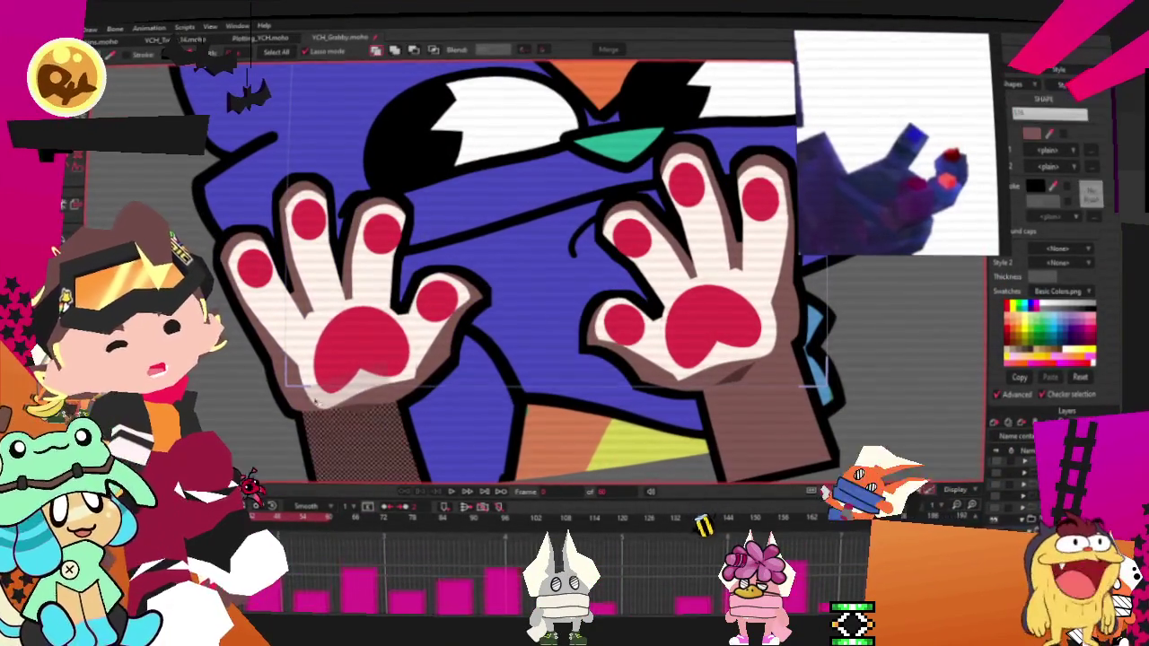
scroll(310, 305, up, 2)
scroll(265, 283, up, 1)
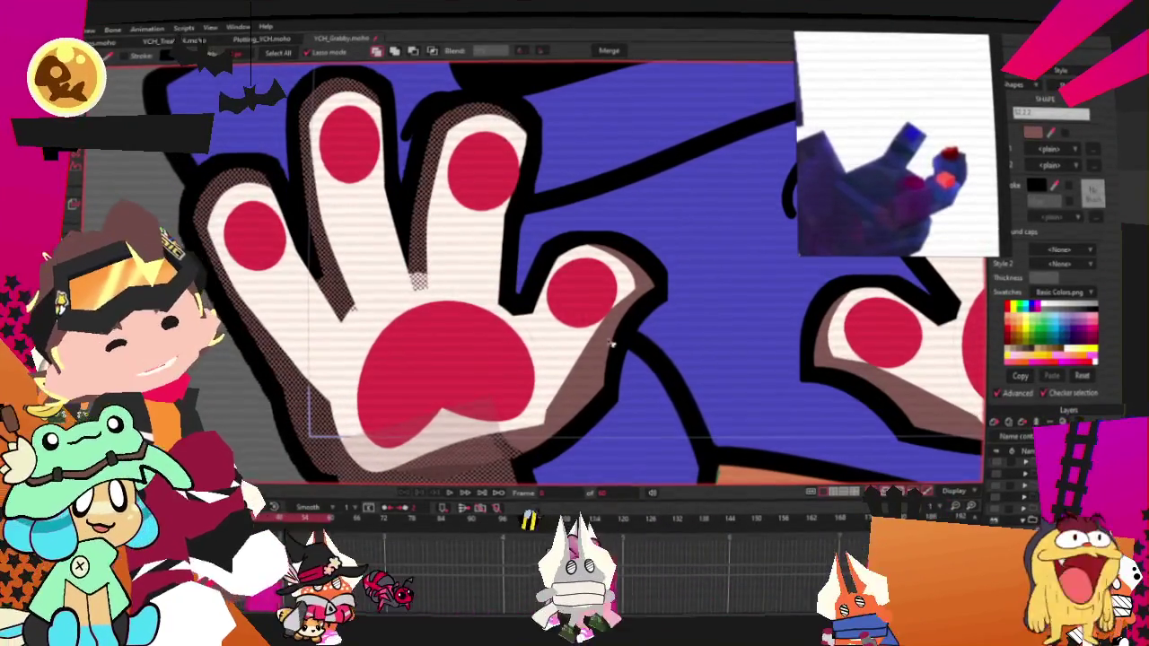
scroll(611, 314, down, 2)
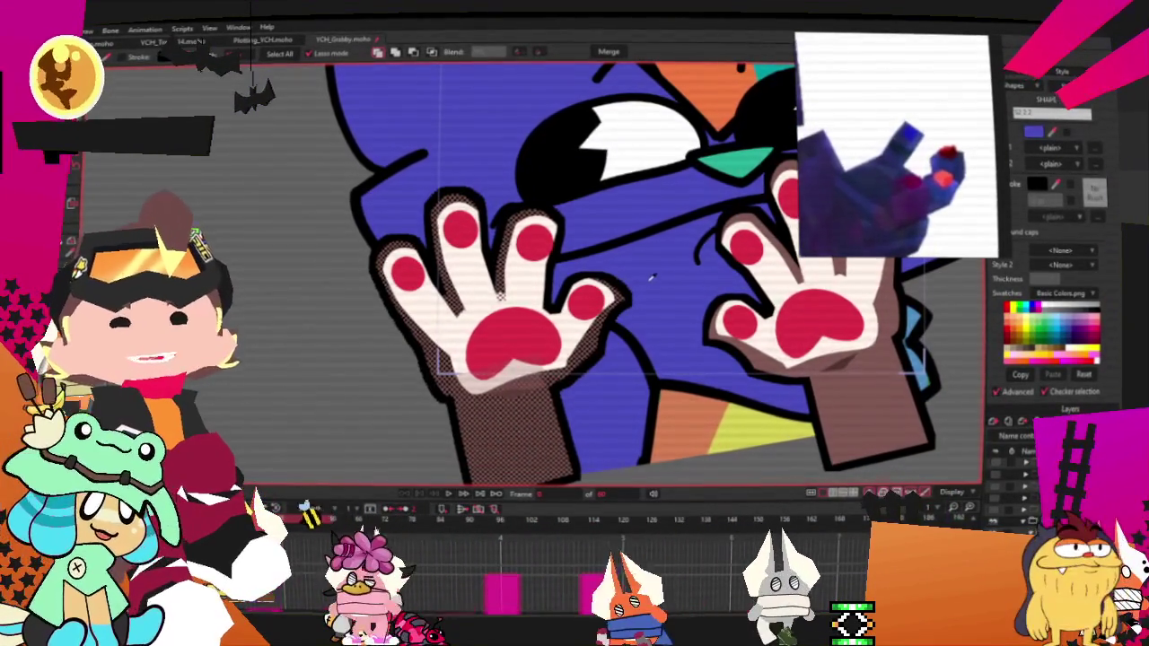
scroll(473, 318, up, 1)
click(472, 319)
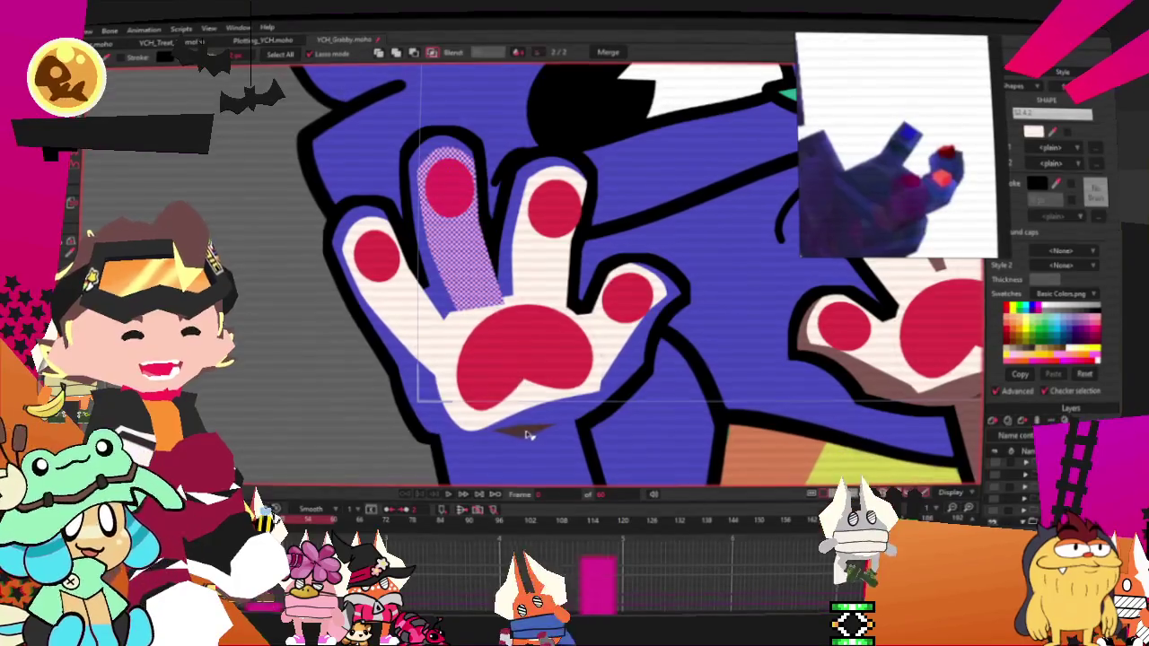
key(Delete)
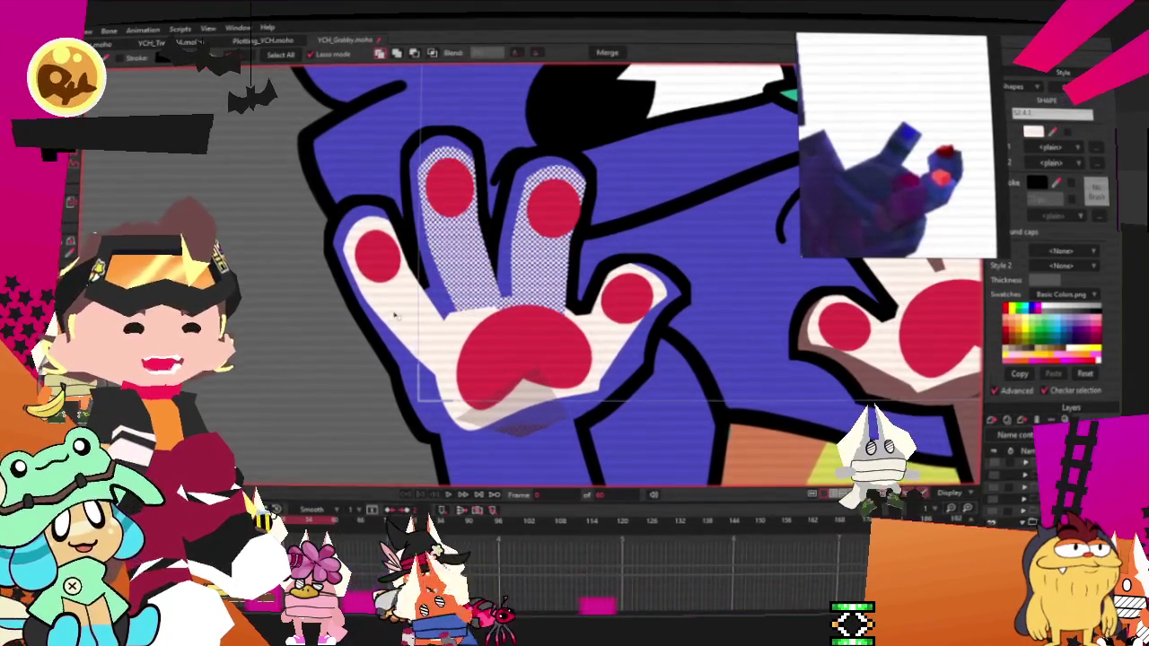
Step: Fill the palm-edge and light palm shading with the fur blue
click(623, 335)
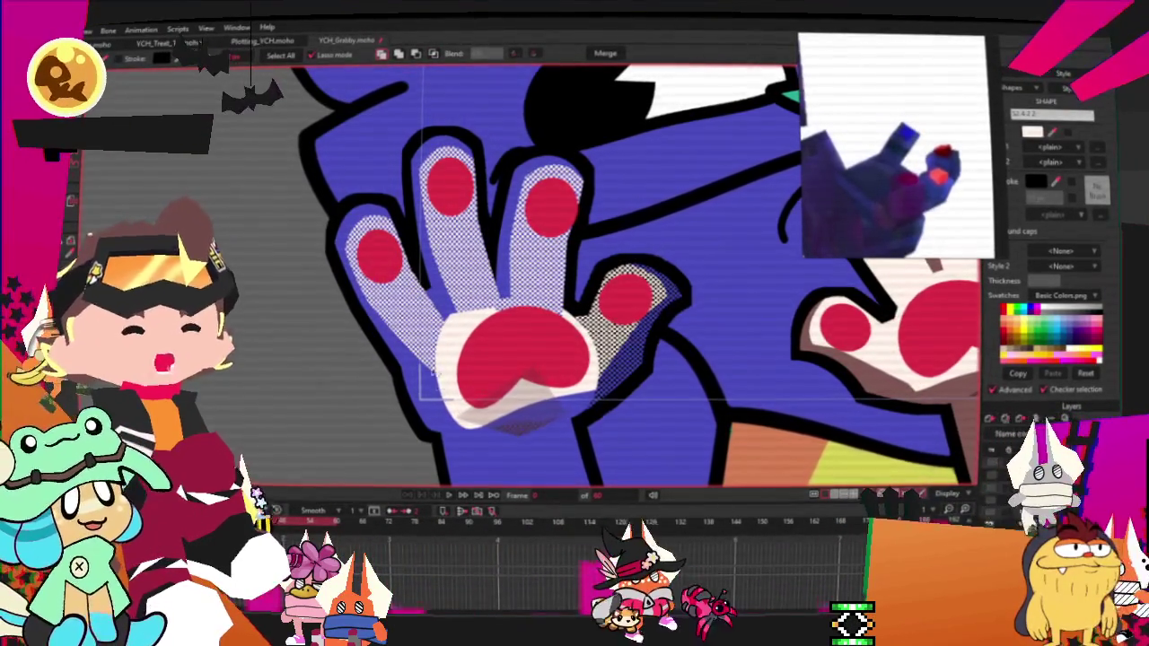
shift+click(435, 370)
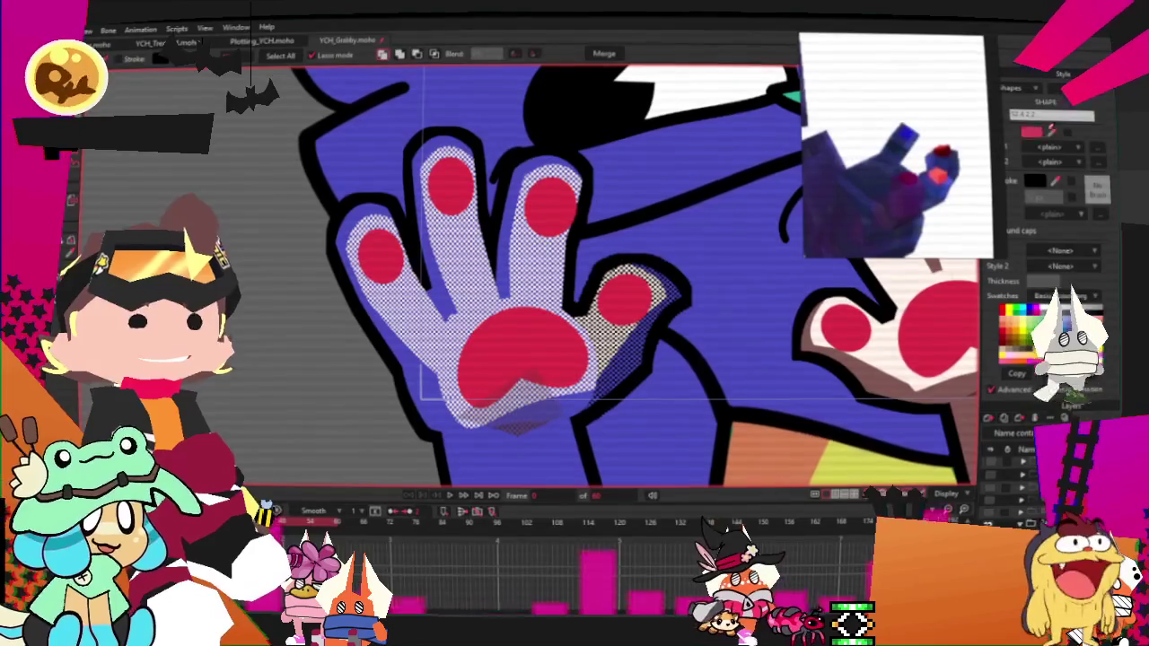
click(484, 406)
click(511, 446)
click(1035, 134)
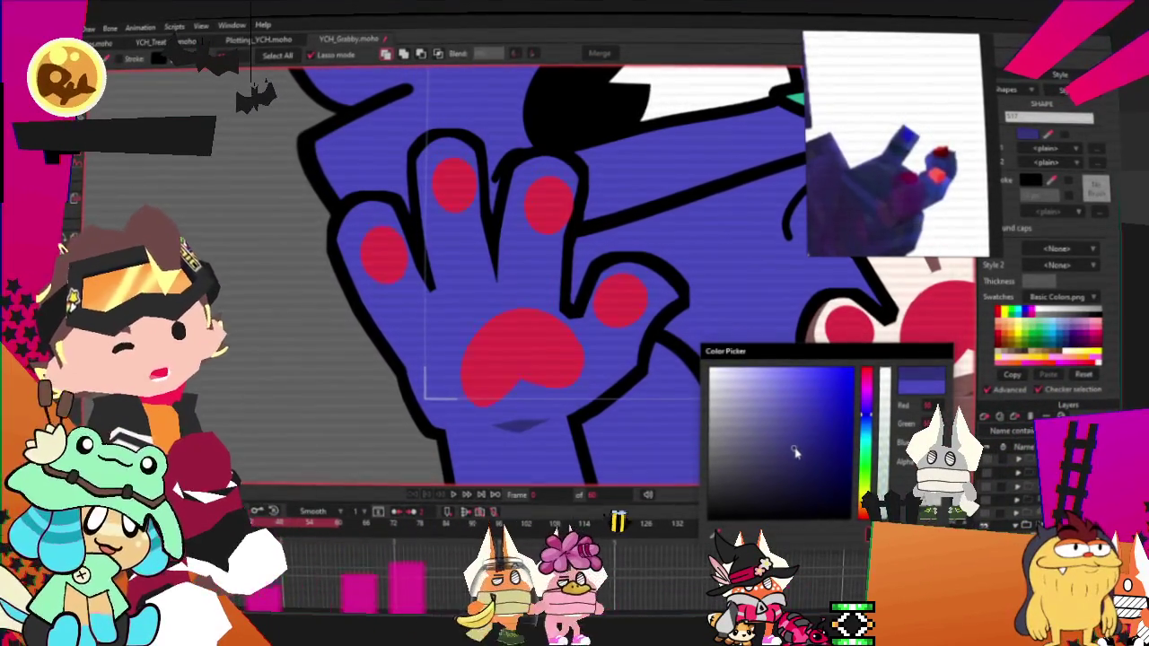
Step: Confirm the paw blue and give the selected toe bean a bright green fill
key(Return)
click(255, 336)
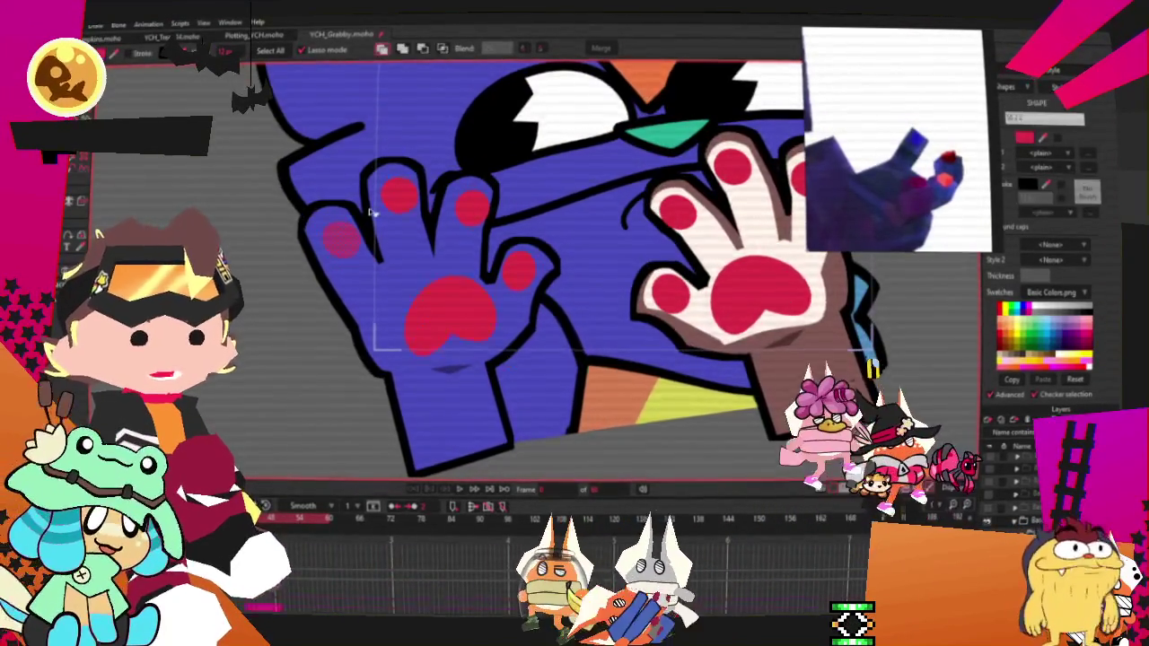
scroll(409, 186, up, 2)
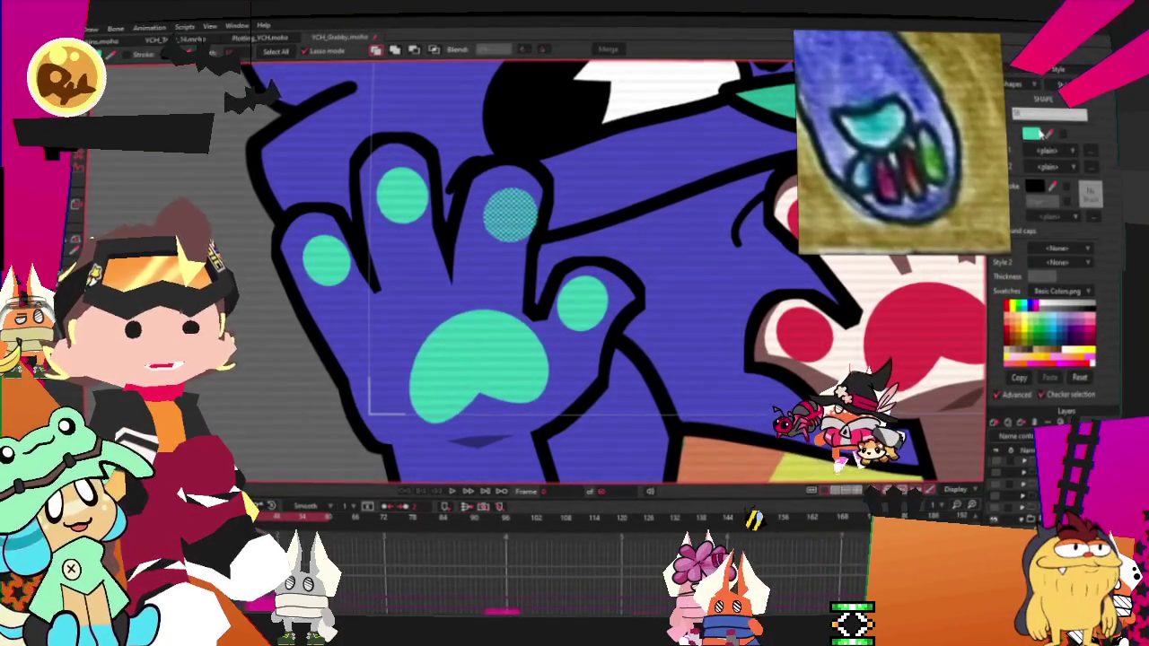
click(1034, 132)
click(824, 415)
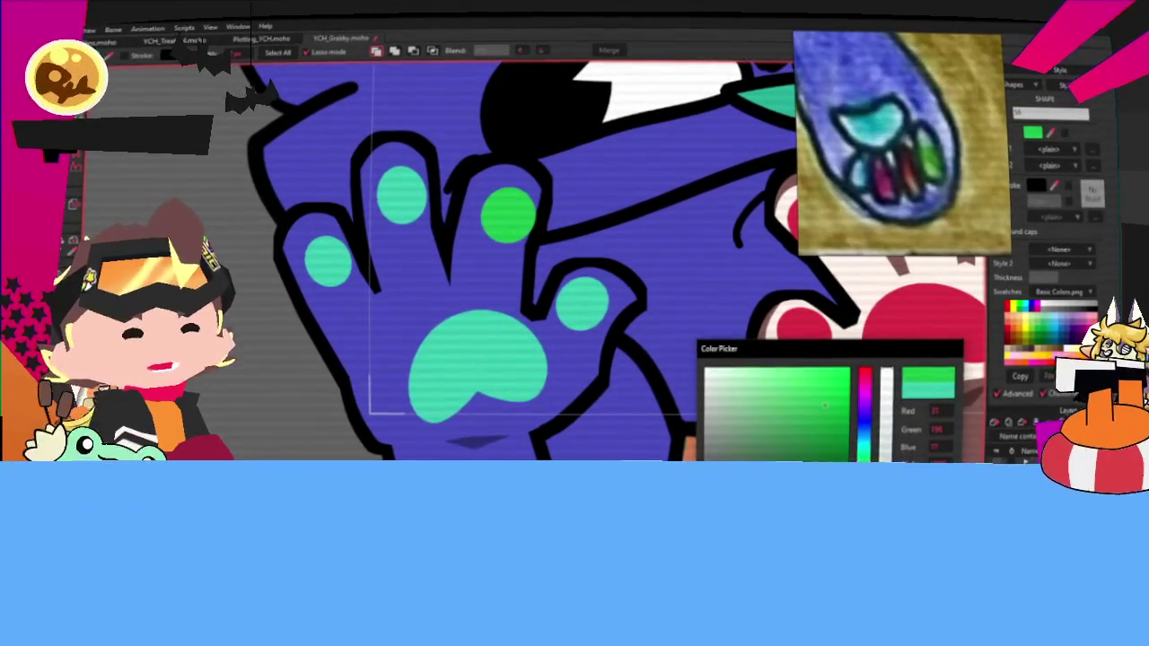
Step: Keep the green toe bean and turn the outermost left toe bean red
key(Escape)
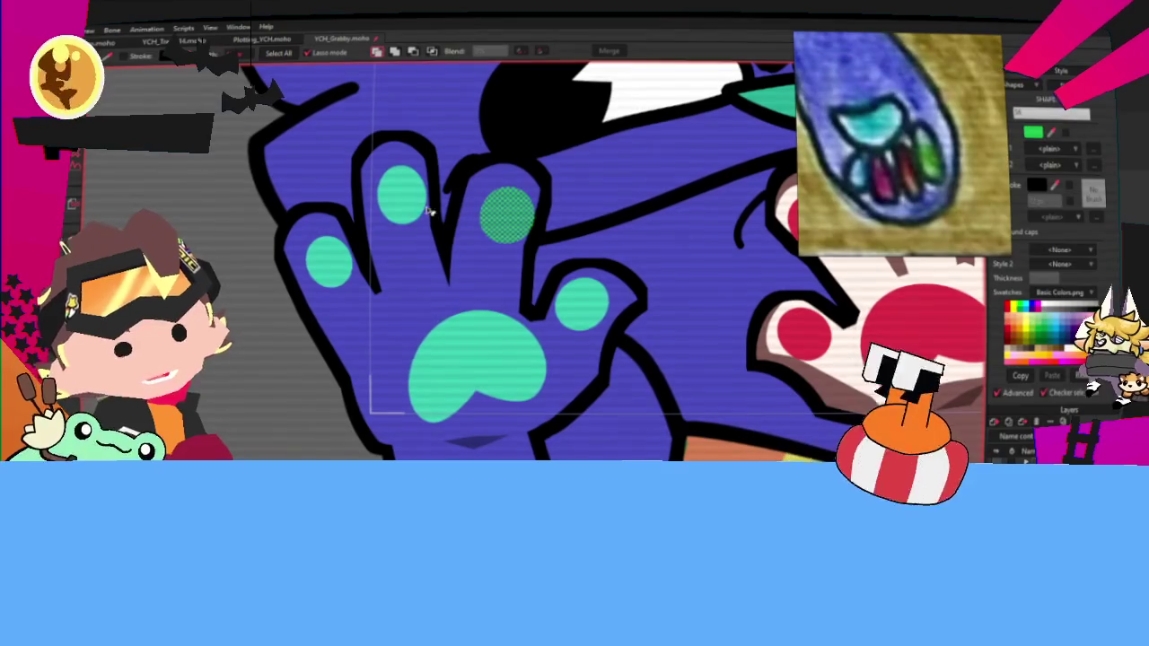
click(422, 211)
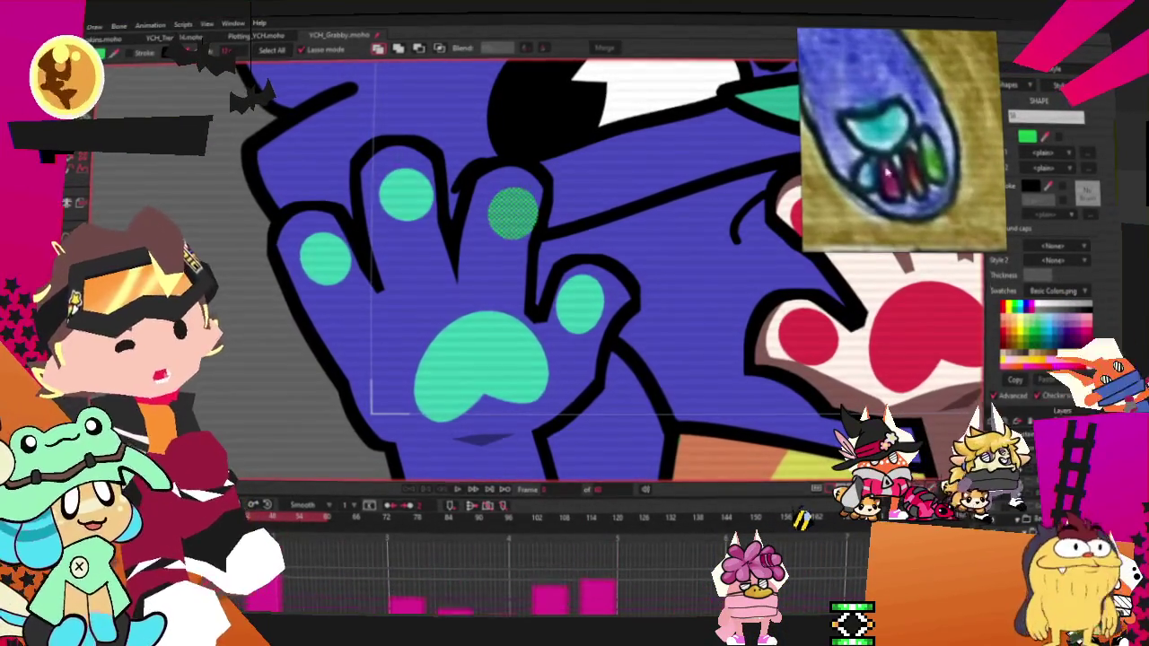
click(330, 256)
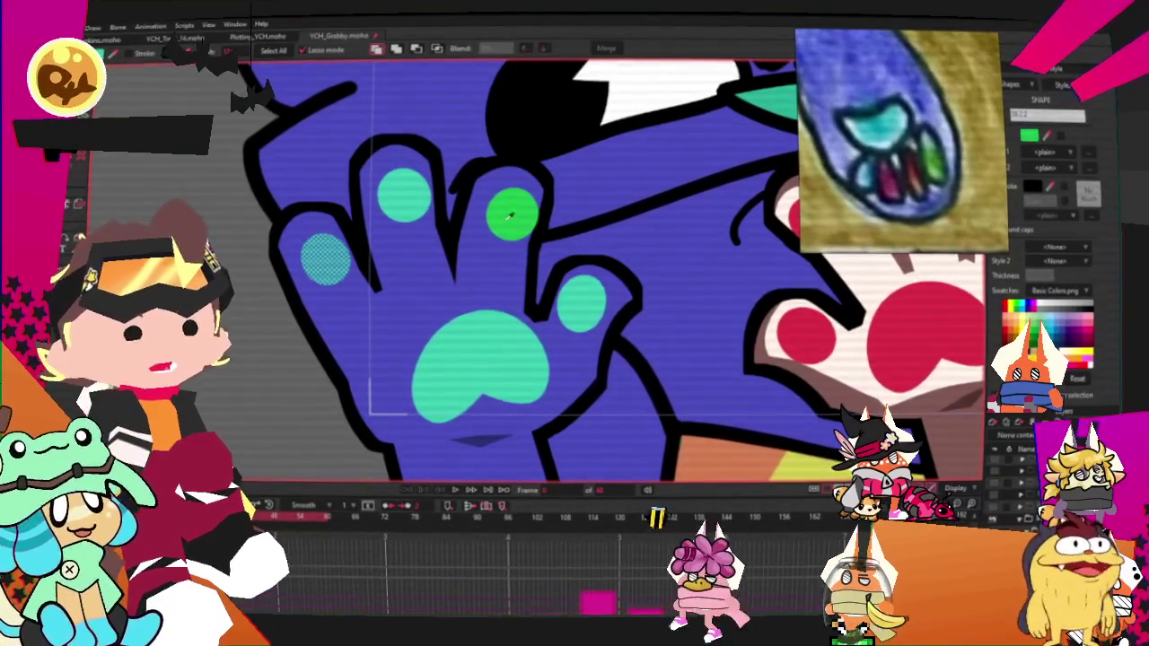
scroll(485, 260, down, 2)
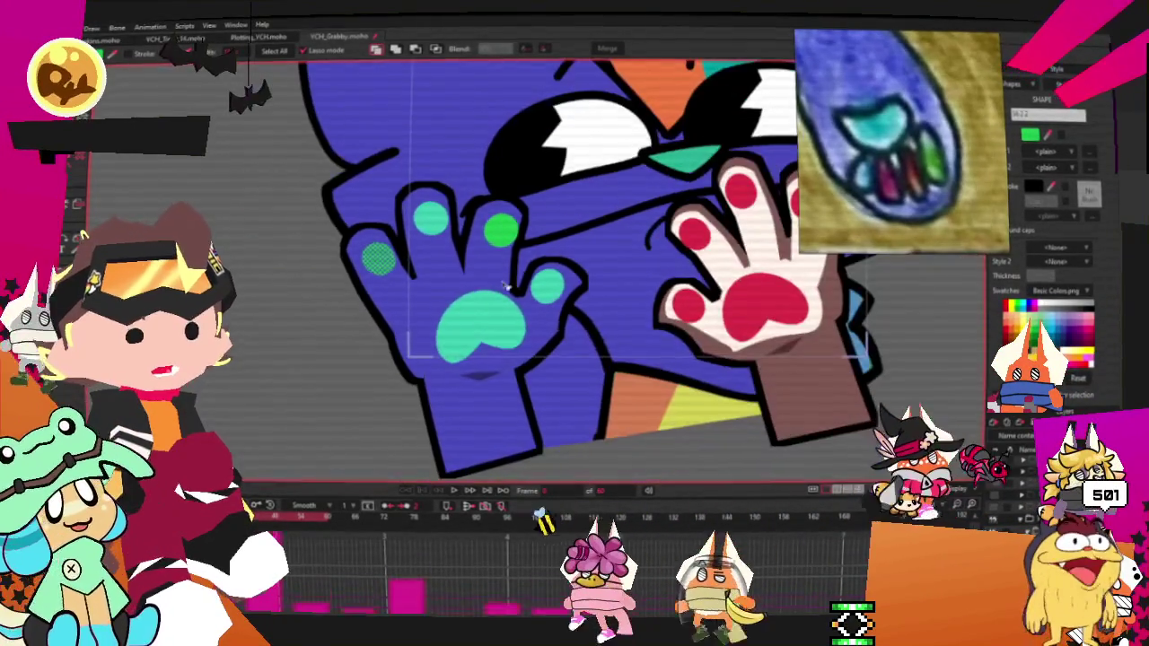
scroll(439, 215, up, 1)
scroll(438, 216, up, 1)
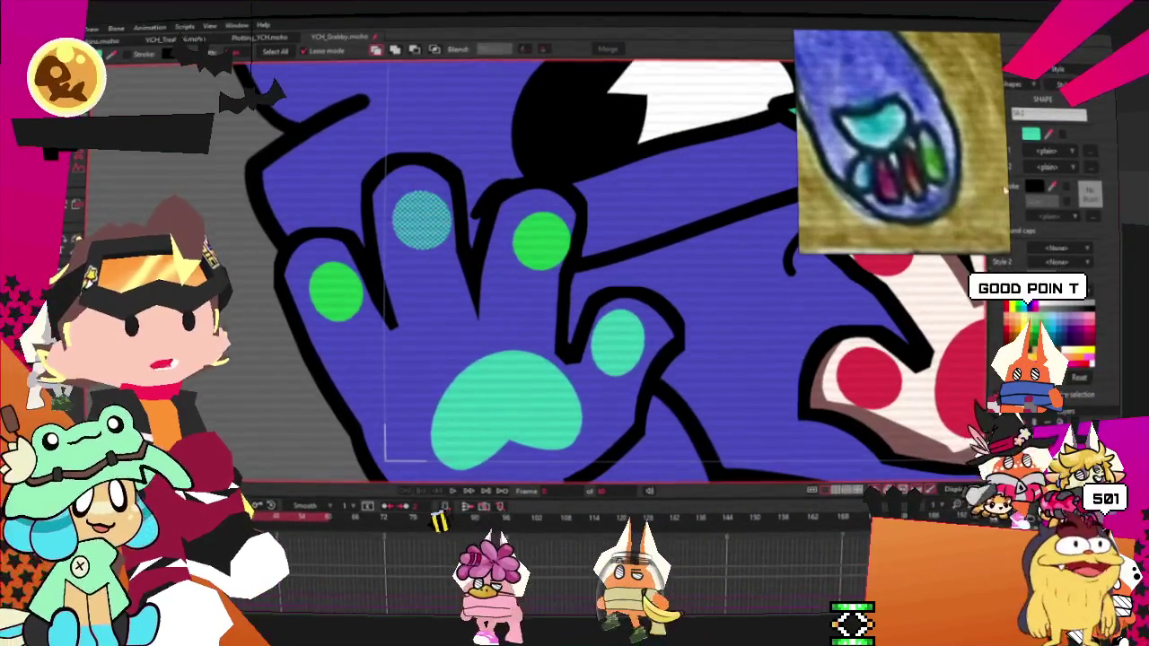
click(1030, 134)
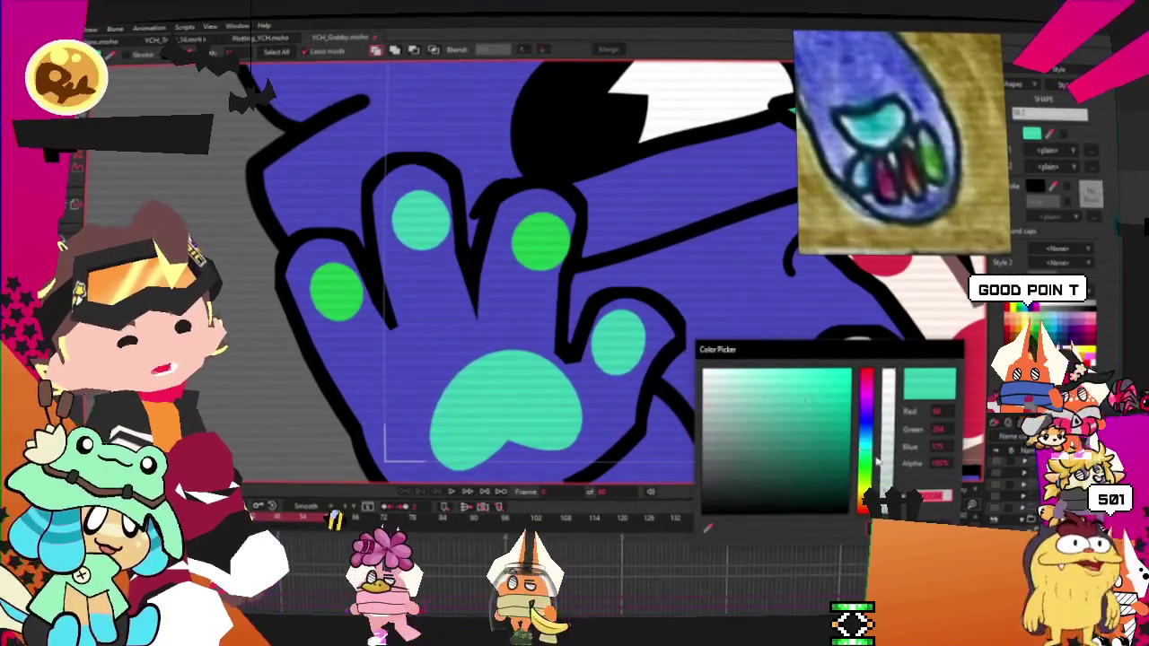
drag(875, 453, 859, 517)
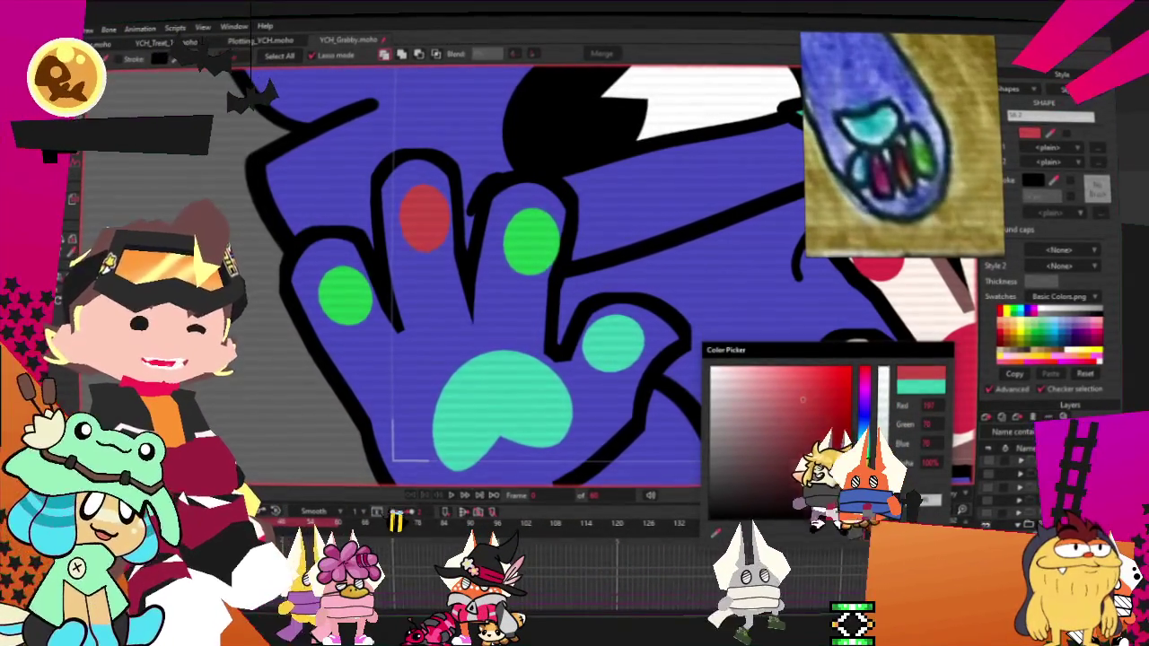
Step: Recolour the middle green toe bean magenta
click(531, 238)
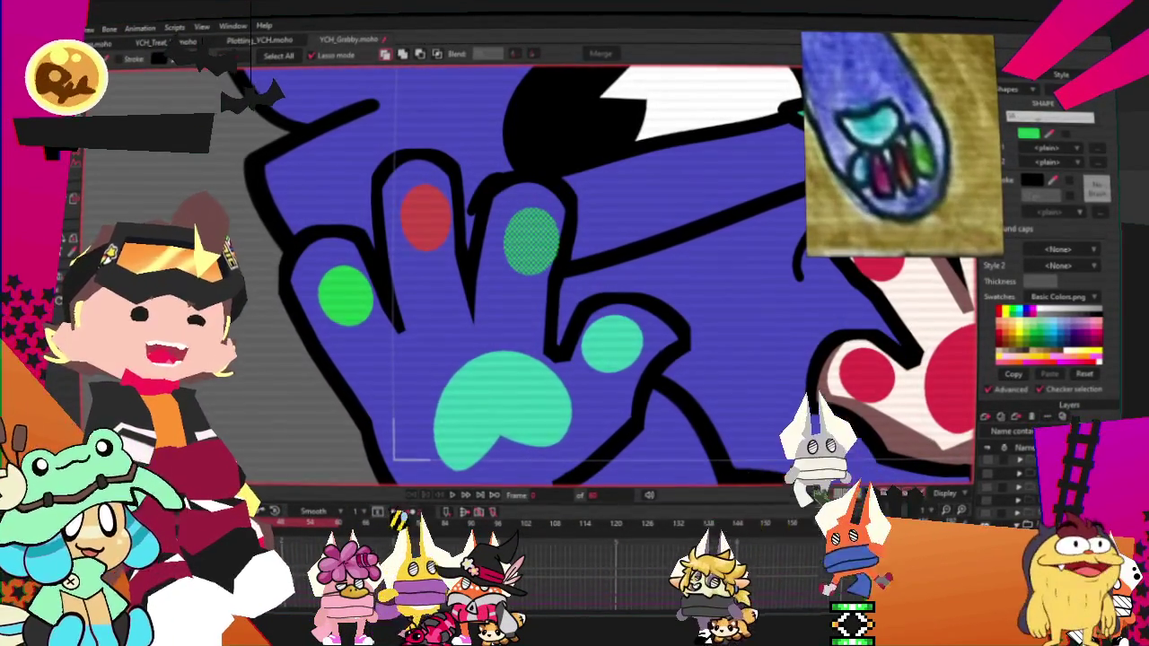
click(1028, 132)
click(865, 398)
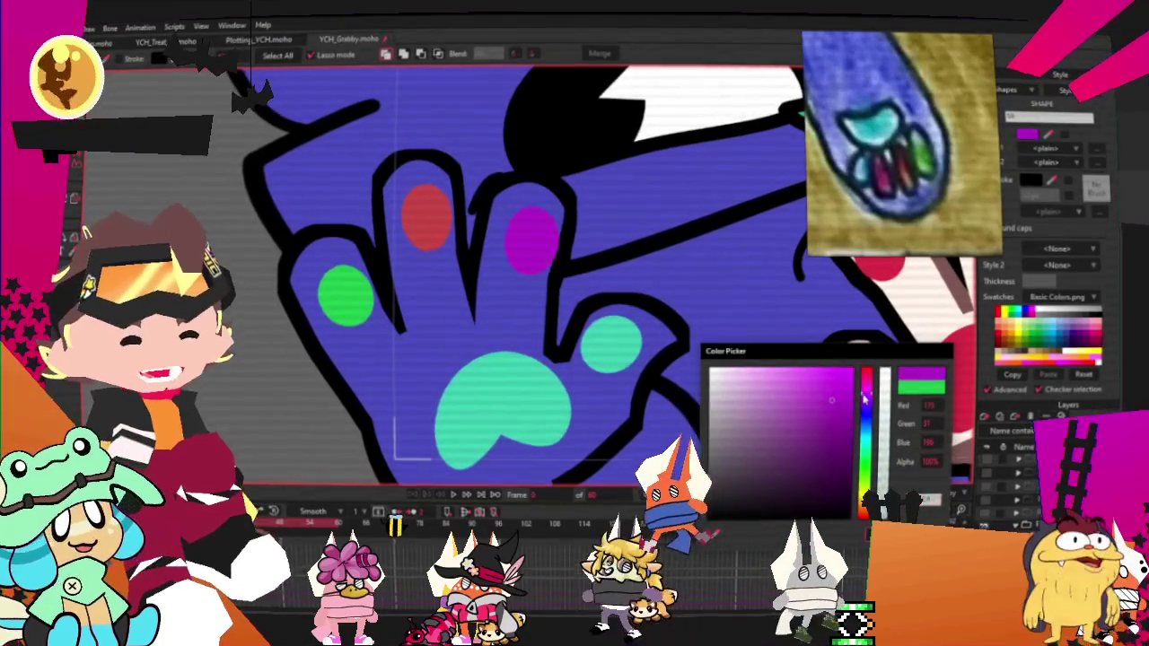
click(818, 390)
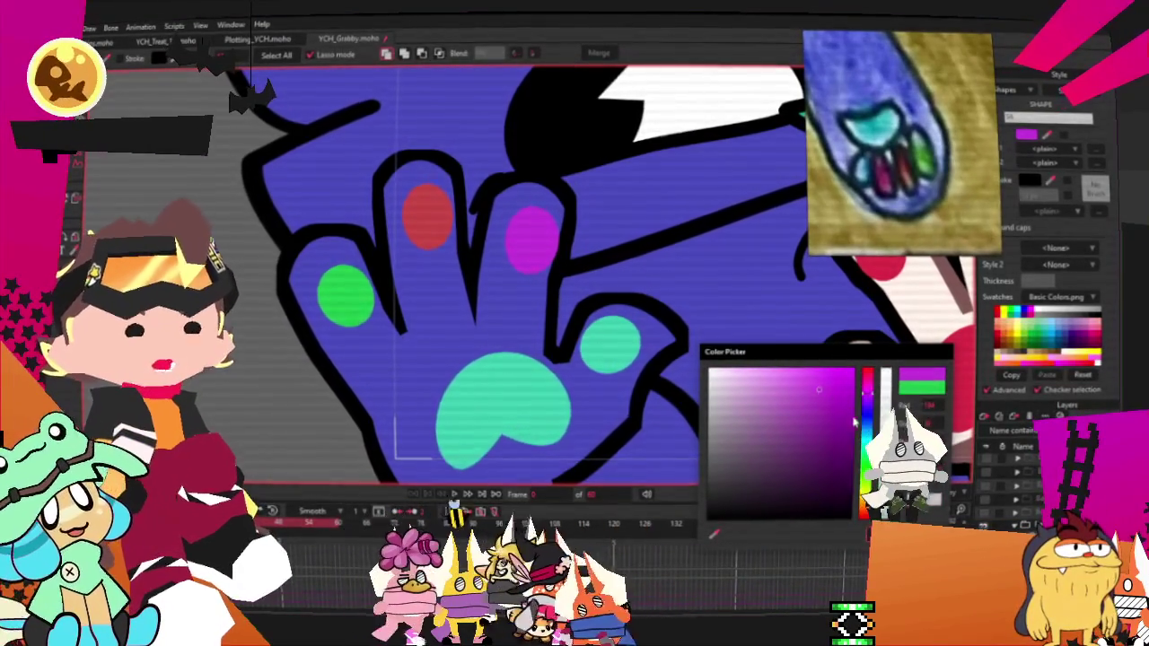
click(831, 397)
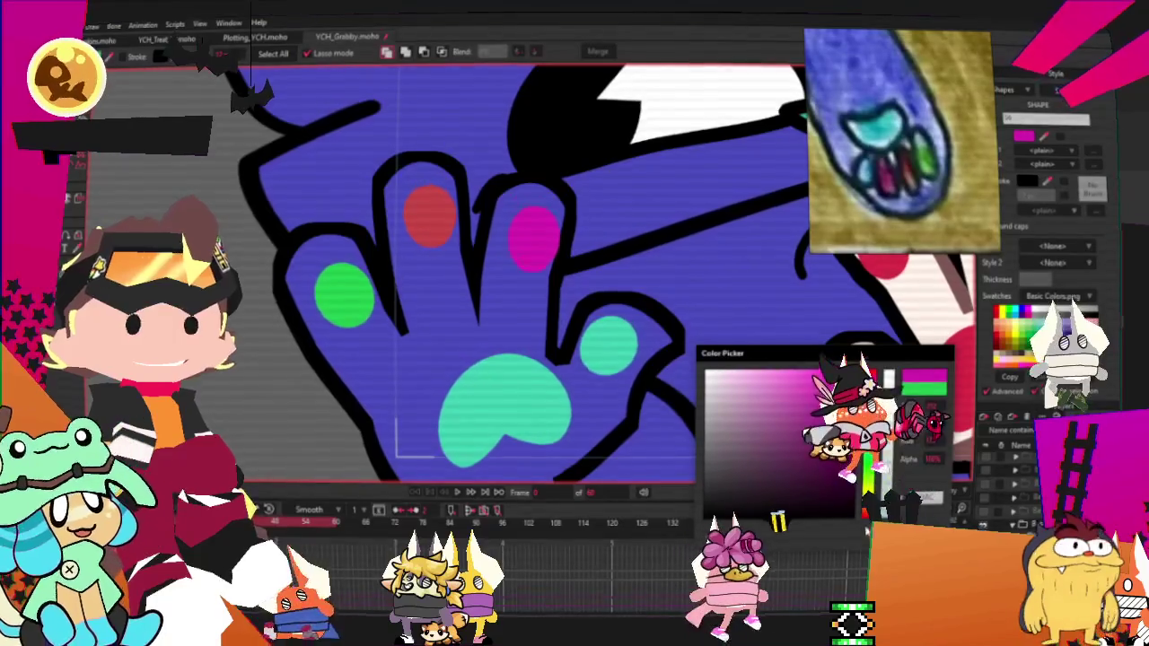
key(Return)
Step: Try recolouring the small teal toe bean, then cancel to keep it teal
scroll(465, 386, down, 3)
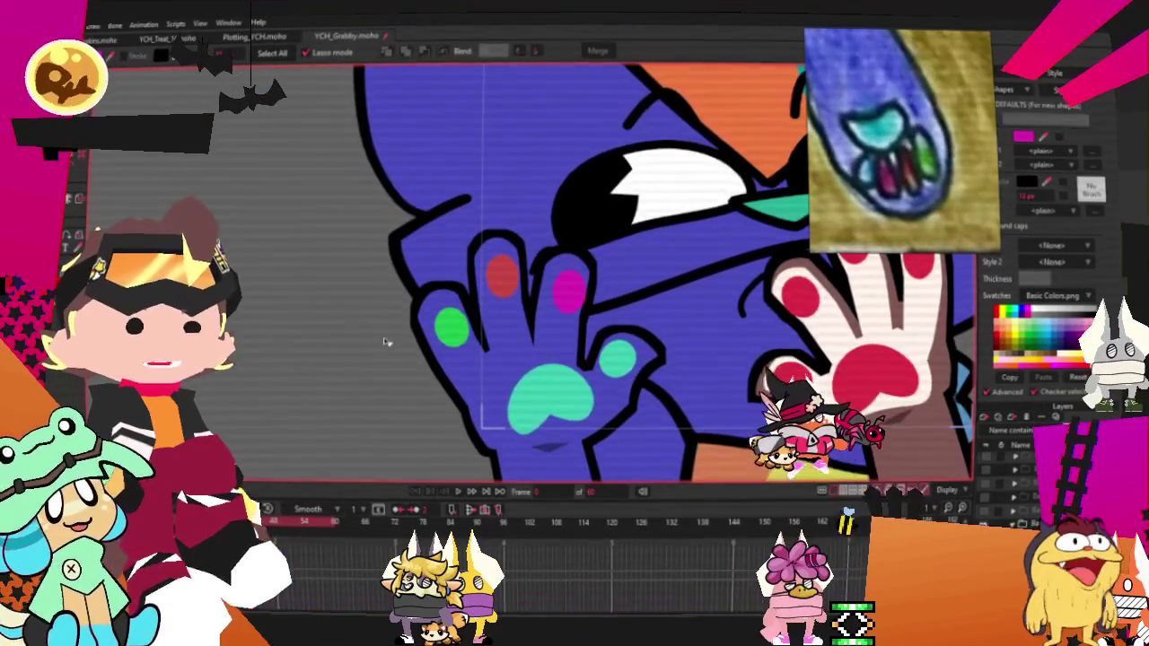
scroll(386, 345, down, 3)
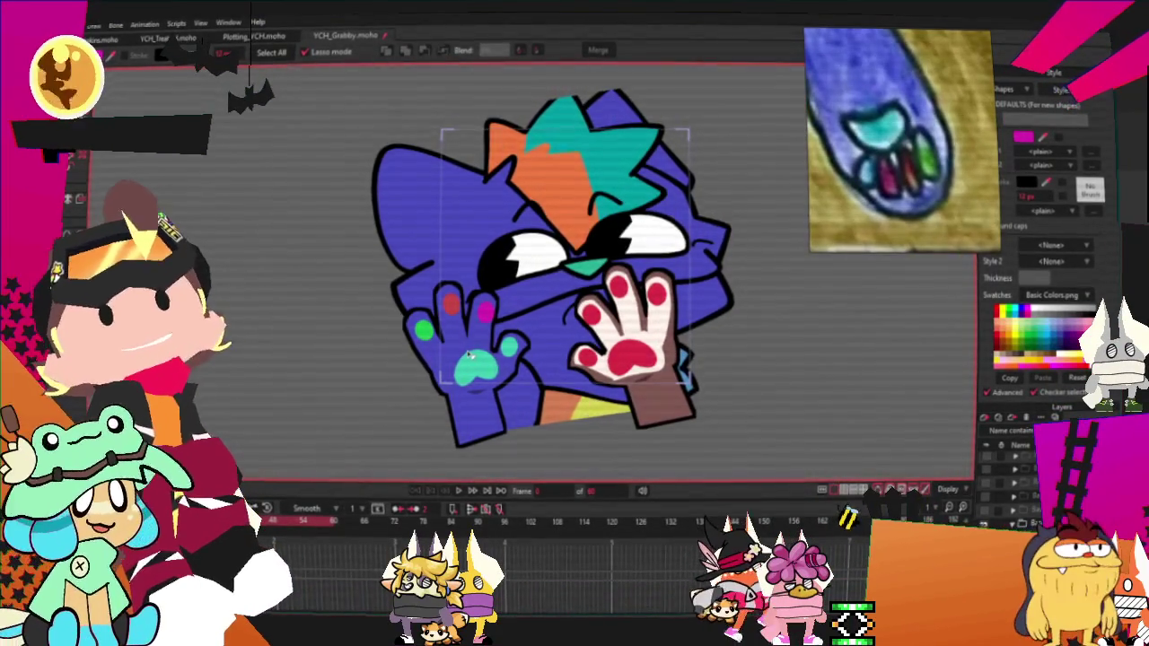
scroll(468, 356, up, 3)
scroll(503, 352, down, 3)
scroll(549, 350, up, 5)
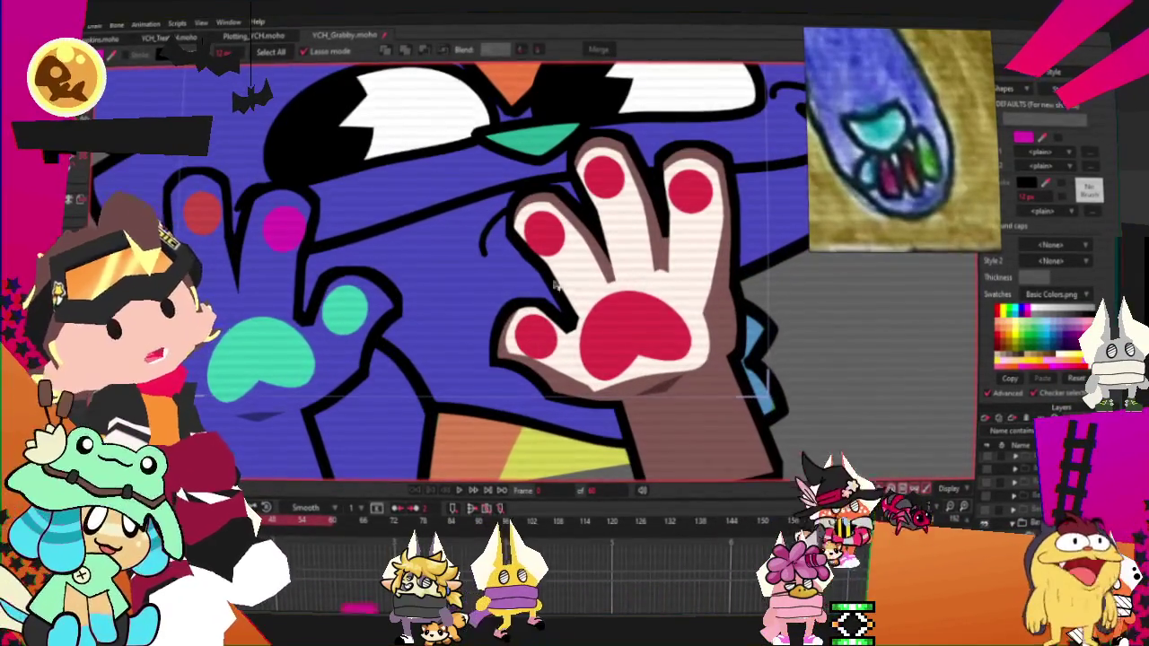
click(344, 309)
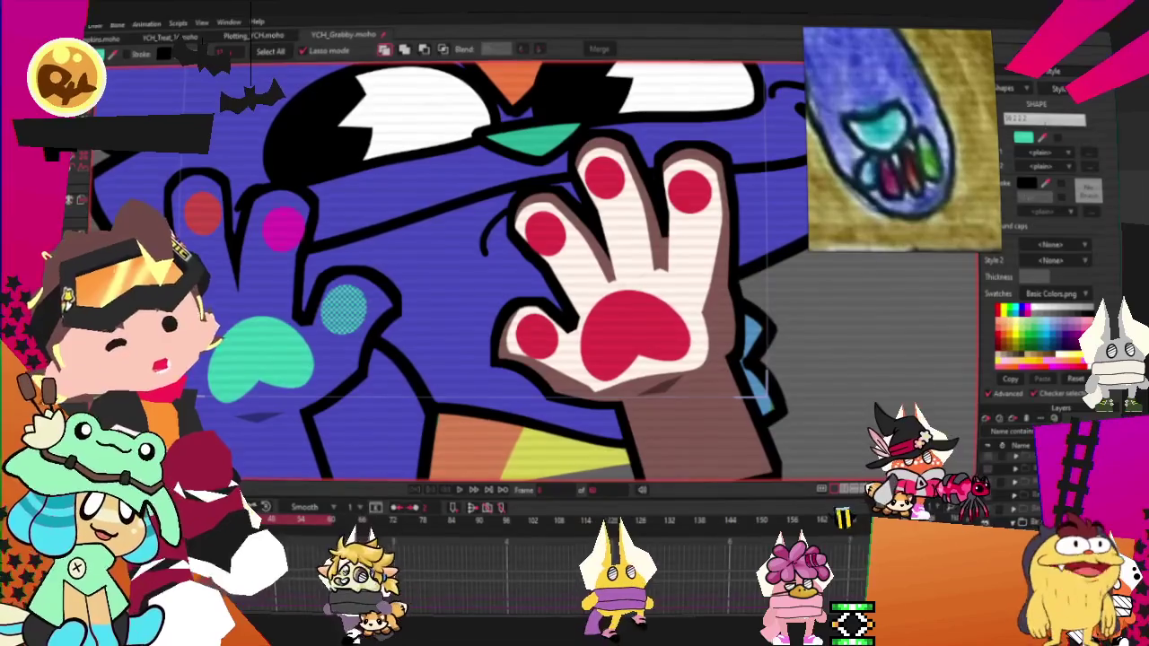
click(1024, 136)
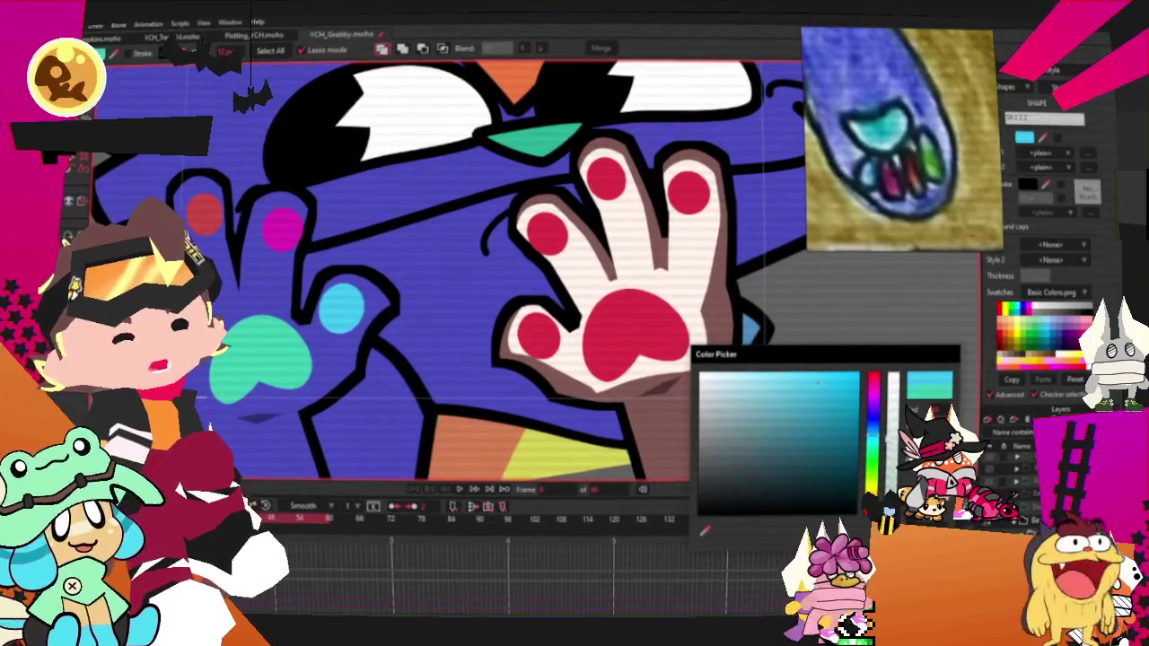
key(Escape)
scroll(537, 334, down, 2)
scroll(538, 335, up, 1)
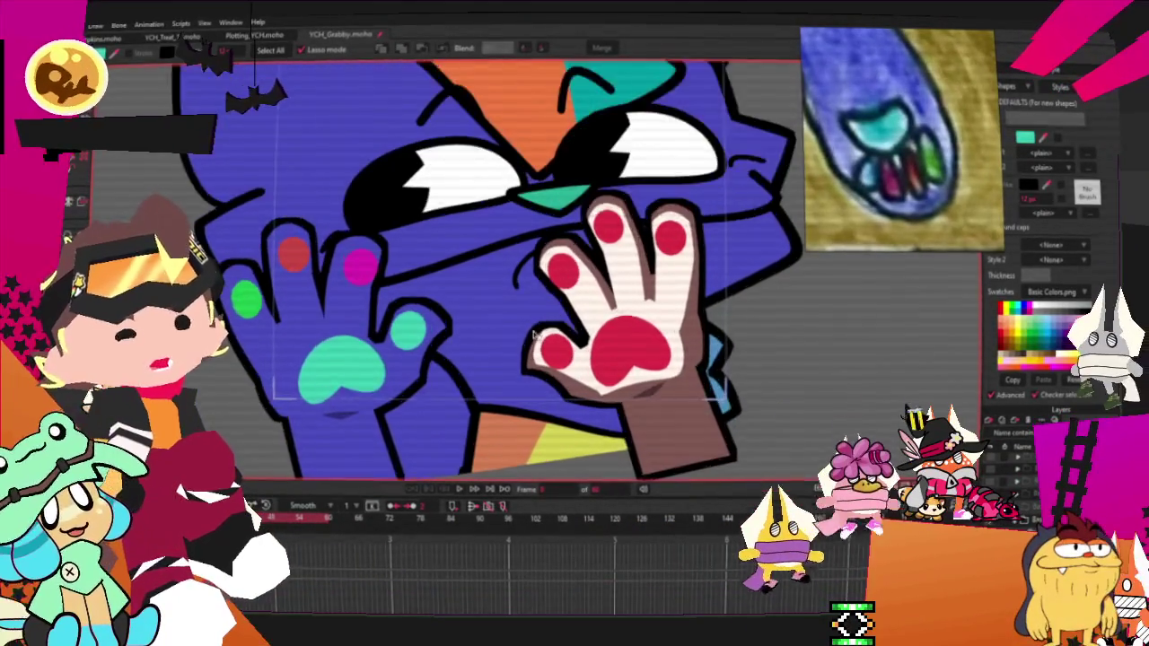
scroll(537, 335, up, 1)
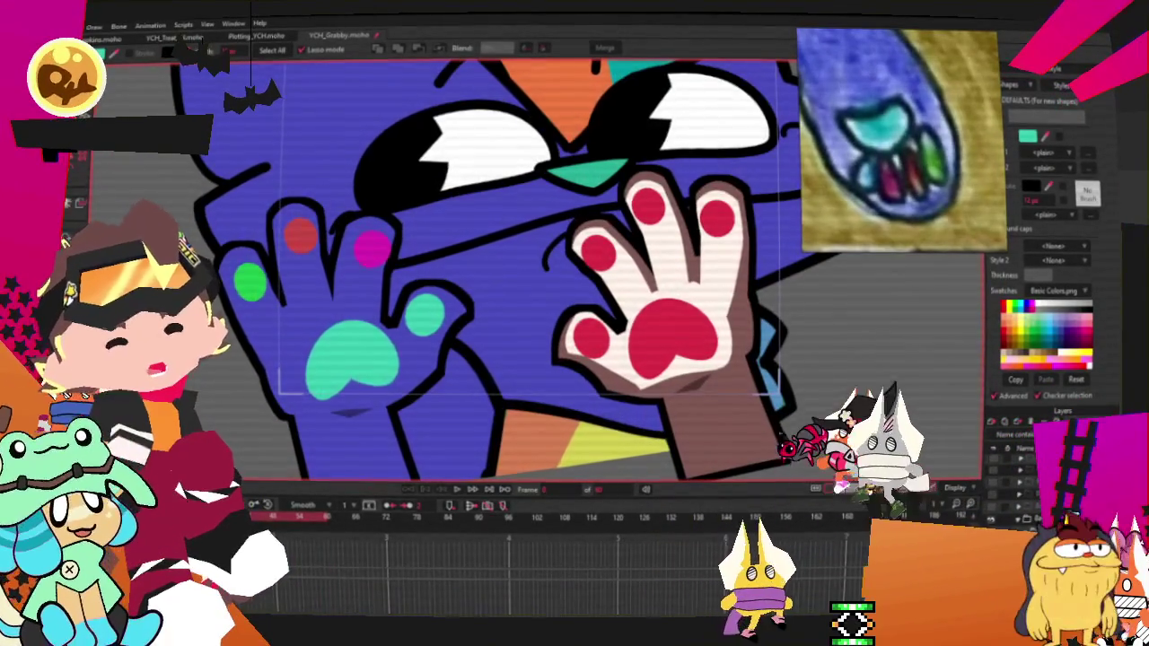
Step: Select the right paw's brown arm and sample the teal palm colour
click(752, 418)
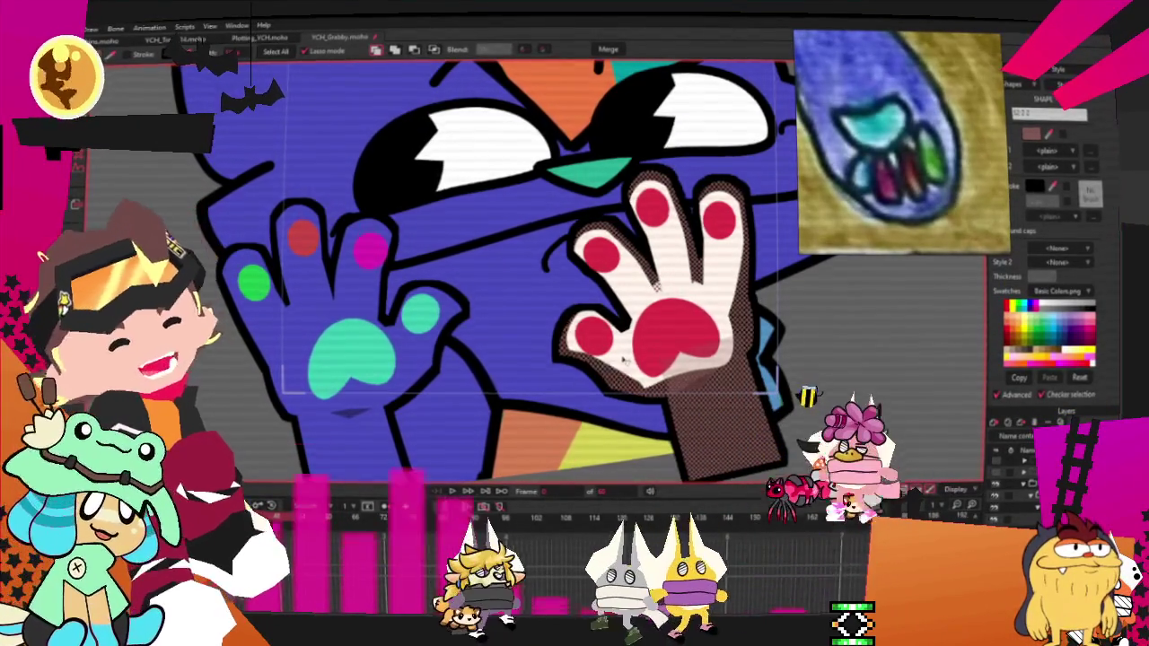
scroll(623, 400, up, 5)
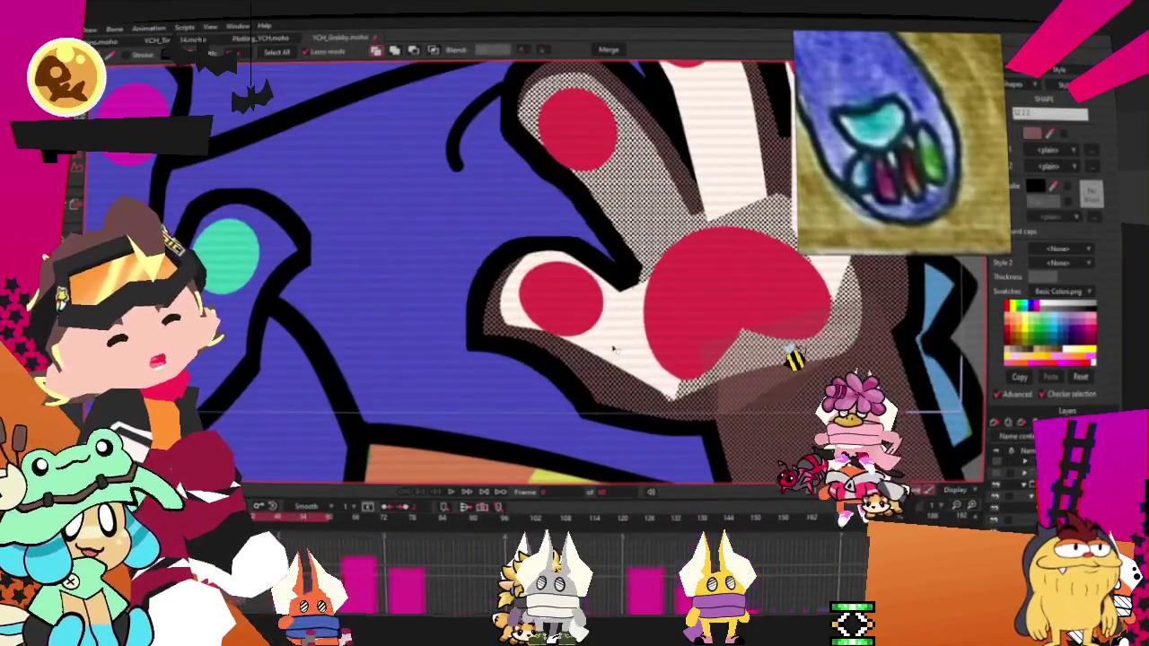
scroll(688, 248, down, 4)
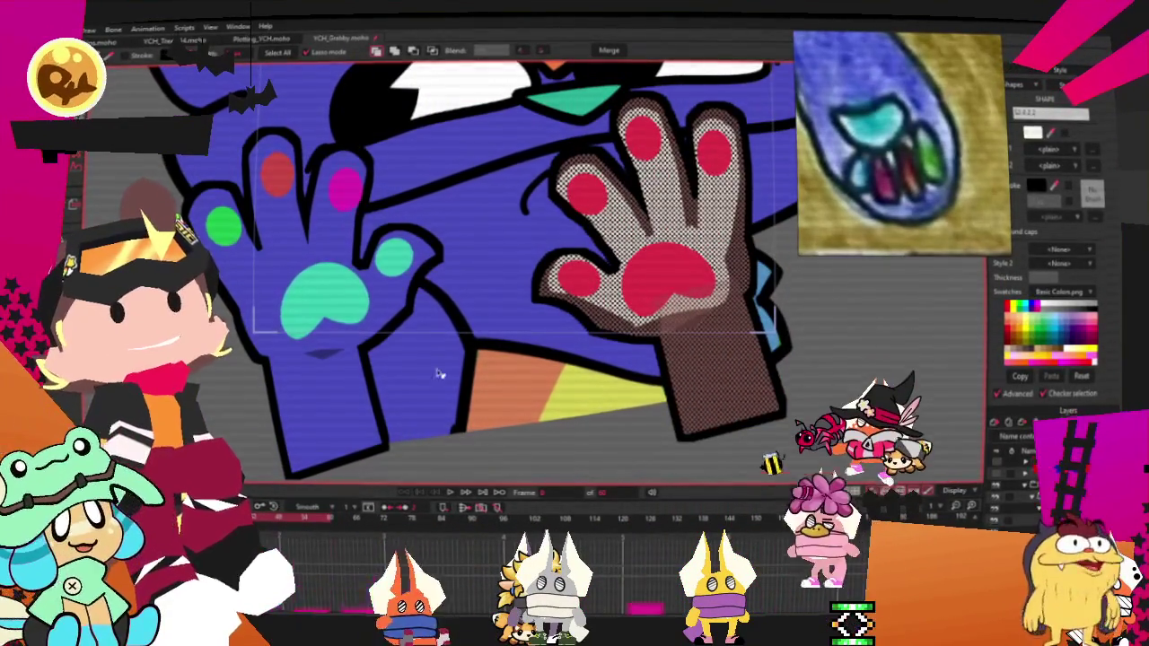
click(332, 308)
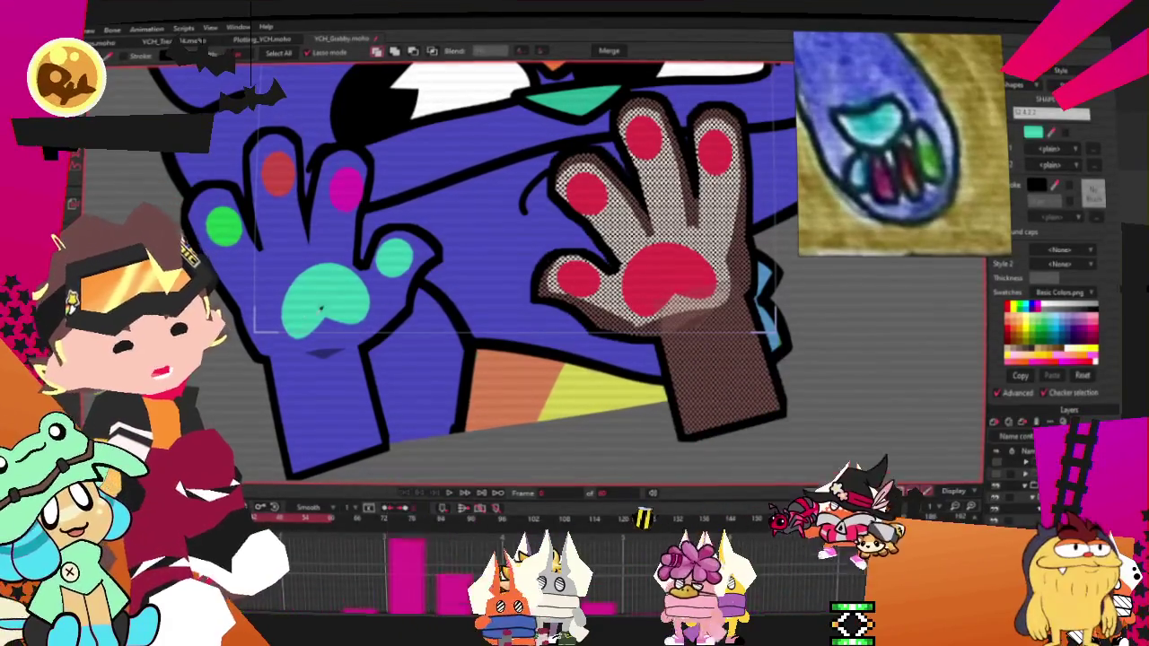
Step: Recolour the right paw's pink pads green
scroll(687, 308, up, 3)
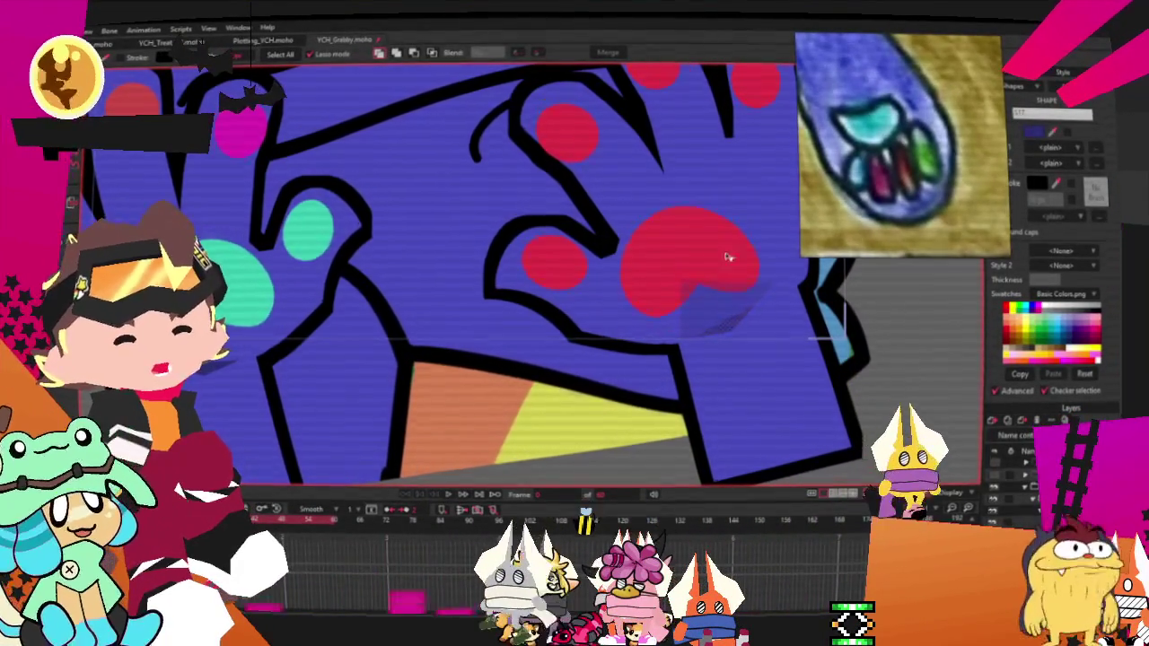
scroll(597, 377, down, 3)
scroll(597, 377, up, 2)
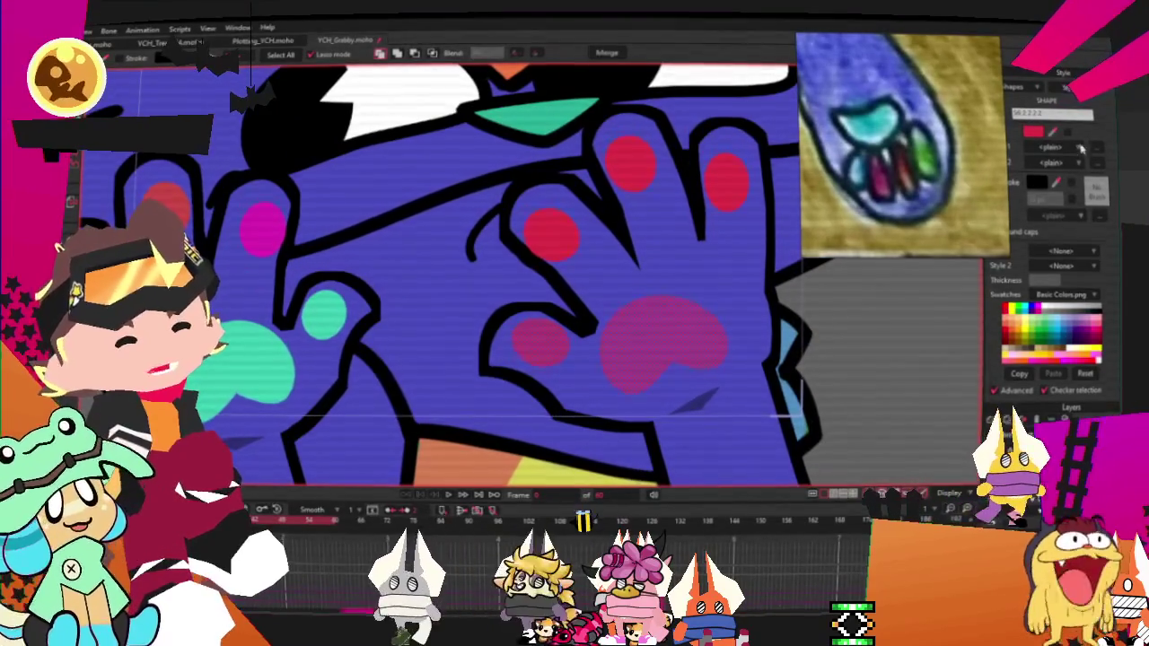
click(1041, 328)
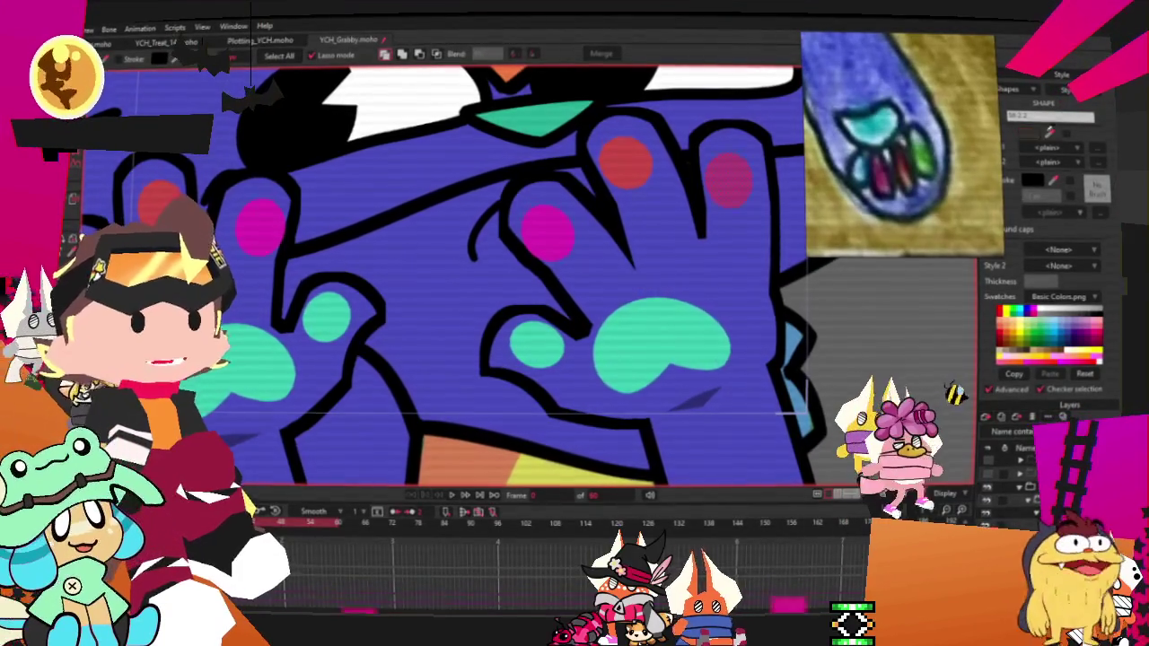
scroll(620, 366, down, 3)
scroll(620, 366, down, 5)
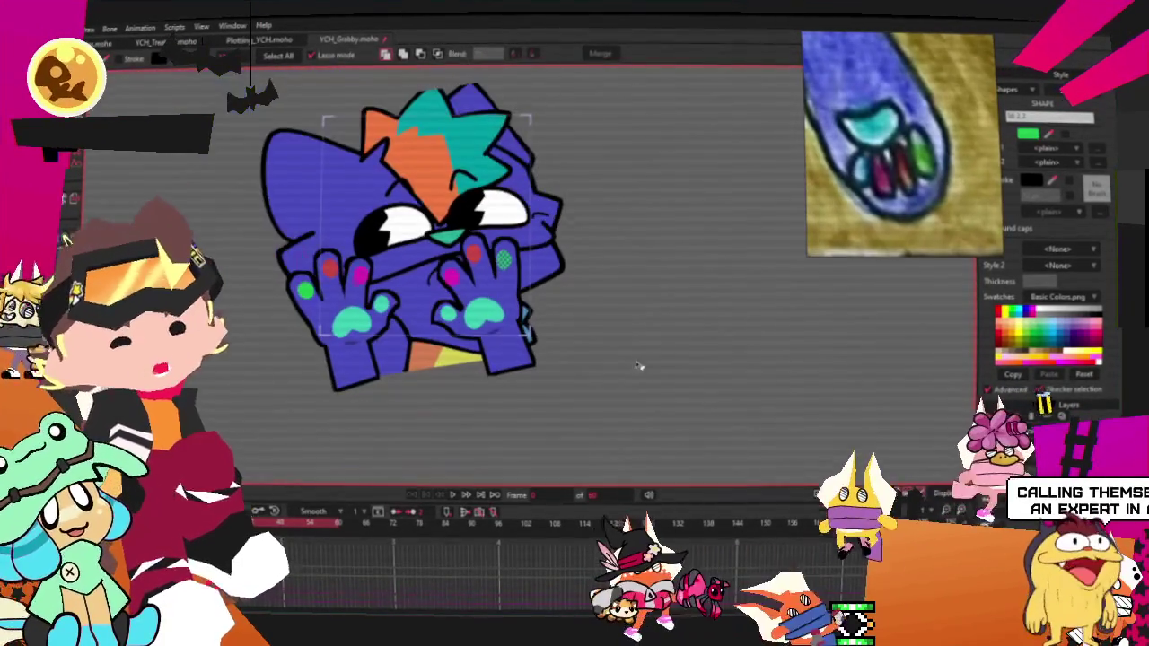
Step: Play the grabbing animation through, stop it, and switch to the Transform Layer tool
click(465, 496)
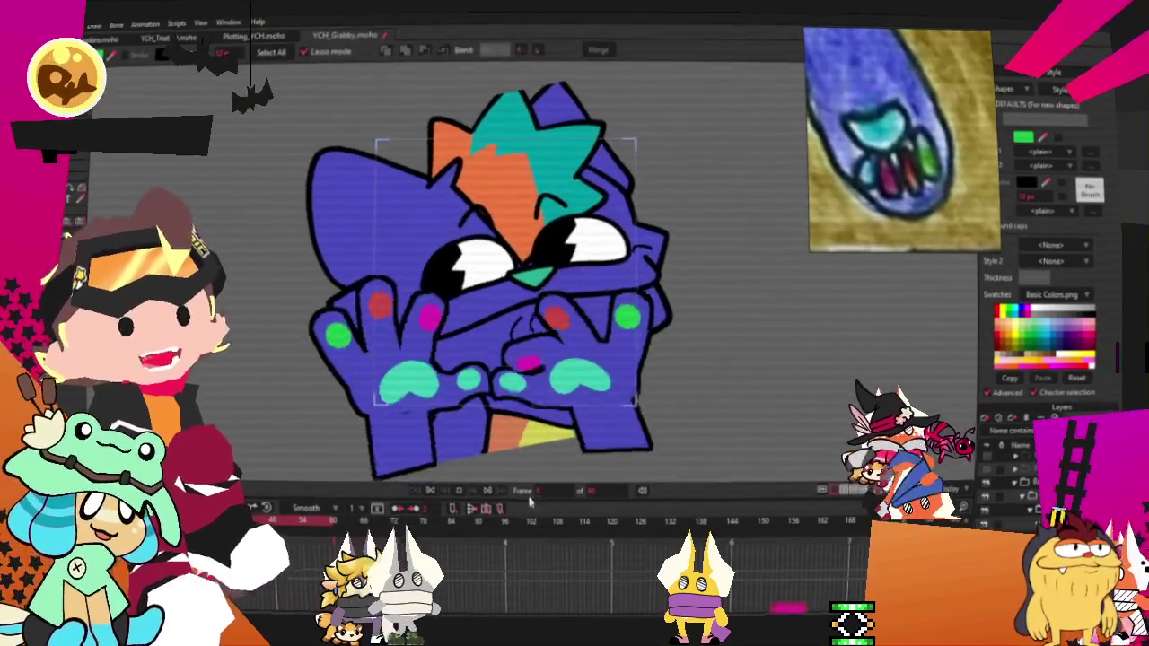
click(429, 491)
key(0)
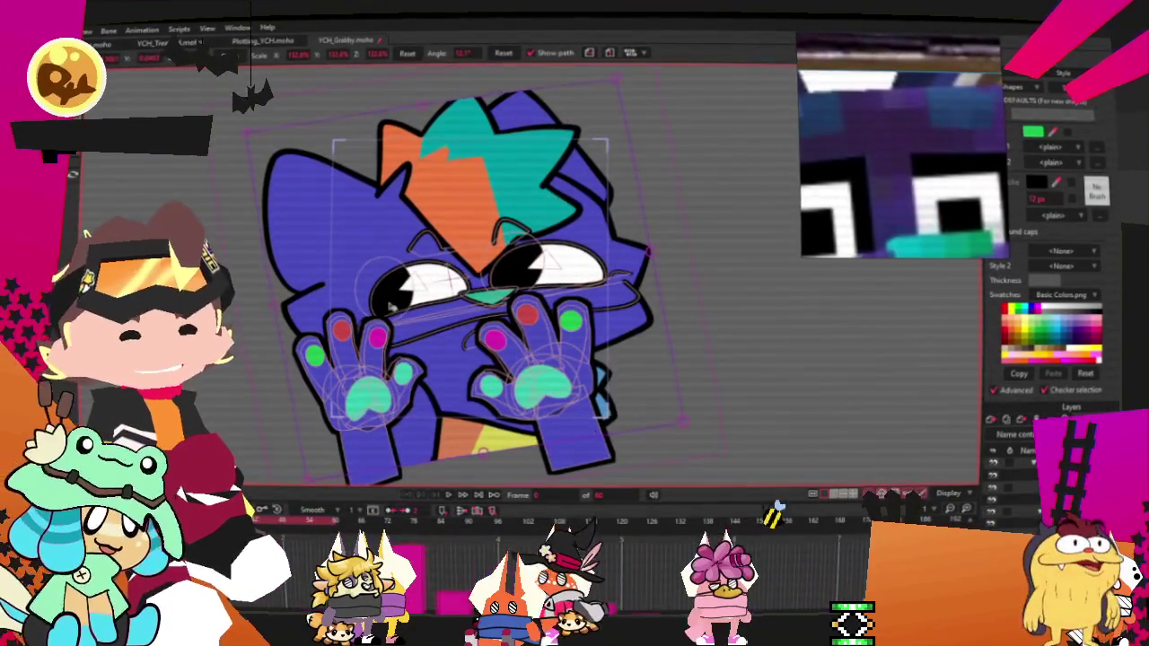
key(alt+f)
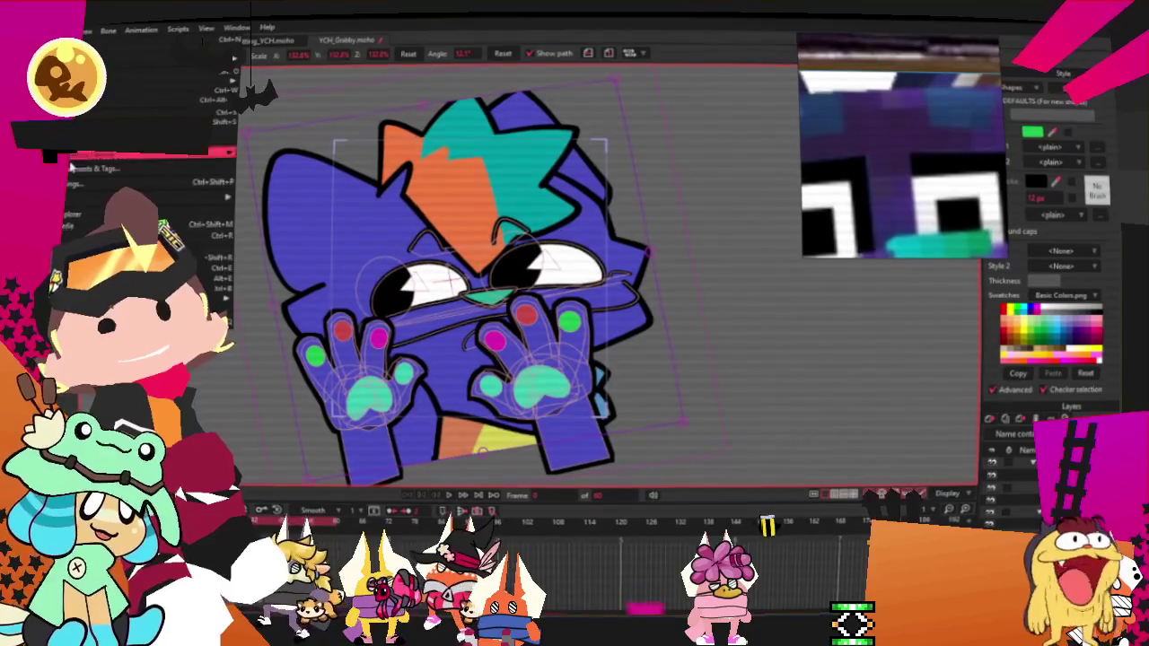
key(ctrl+r)
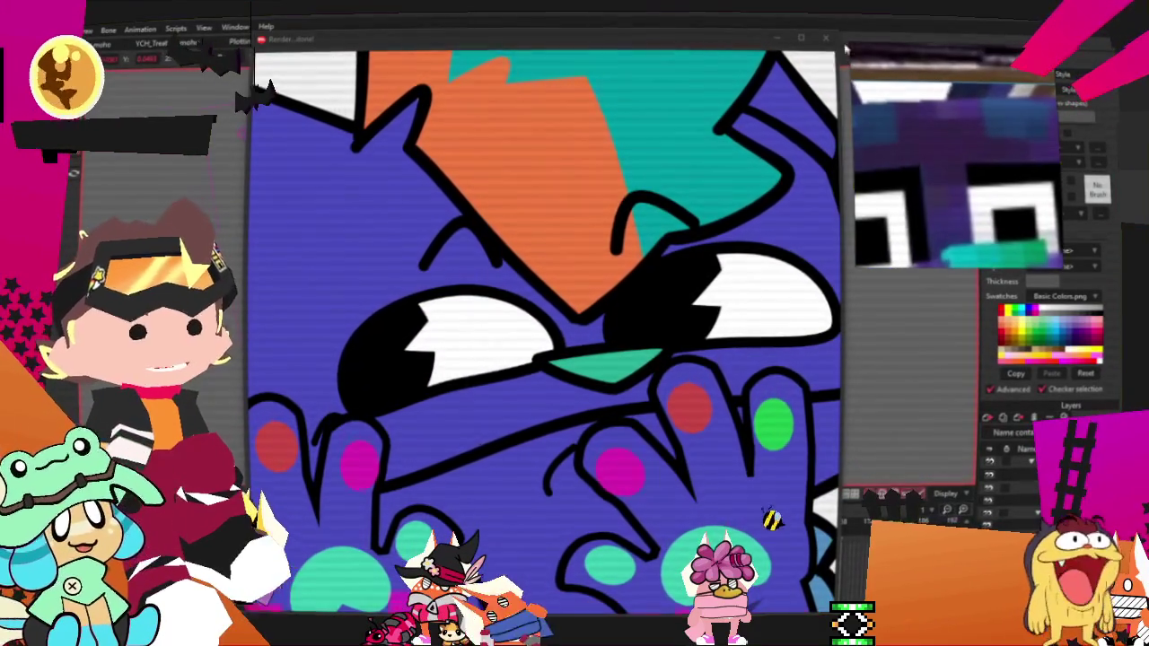
click(789, 39)
click(89, 29)
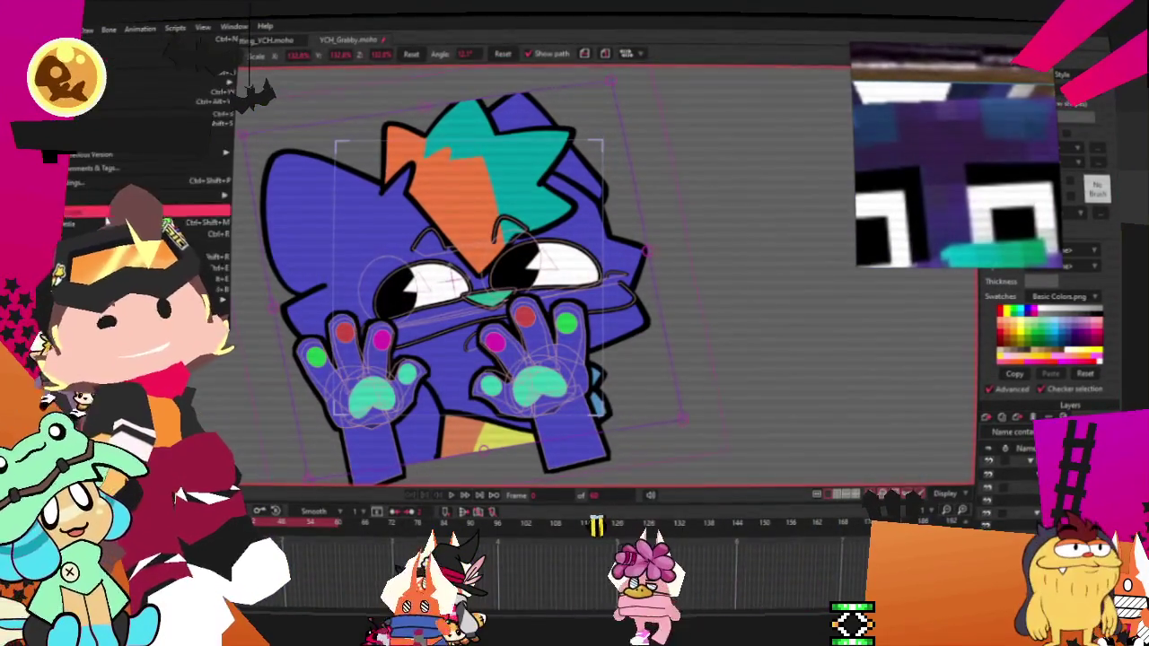
key(Escape)
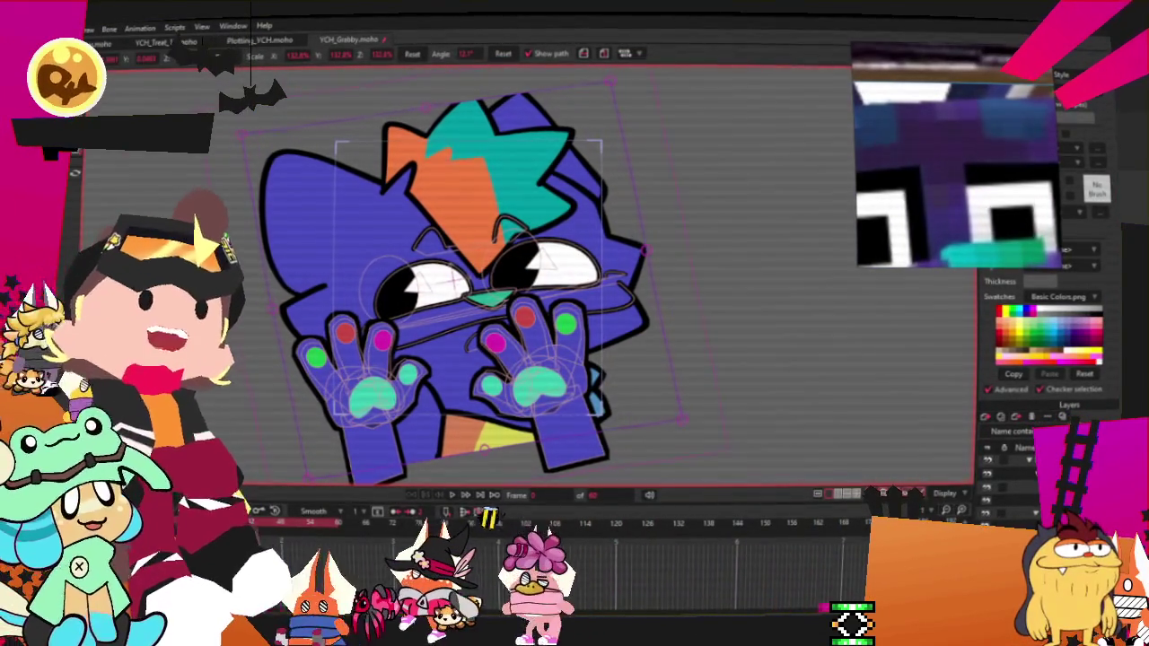
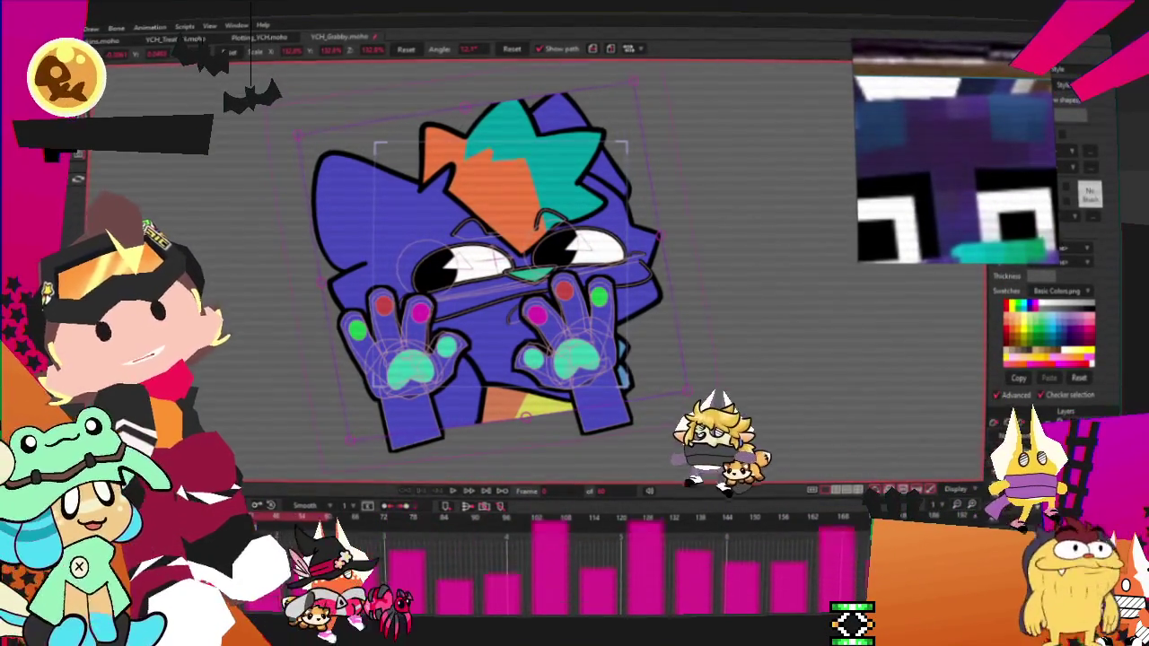
Step: Open and dismiss Moho's File menu, then bring Clip Studio Paint's pink head sketch forward
key(alt+f)
key(Escape)
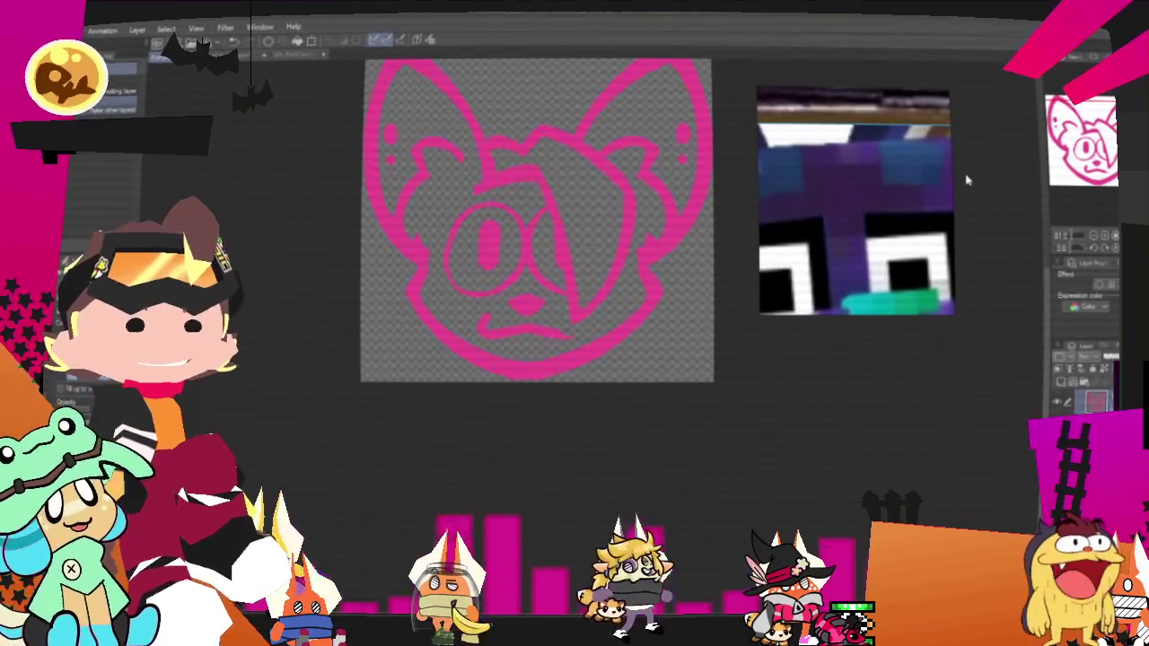
Step: Replace the reference panel's image with the client's pink-haired fox character reference
right_click(918, 142)
click(958, 431)
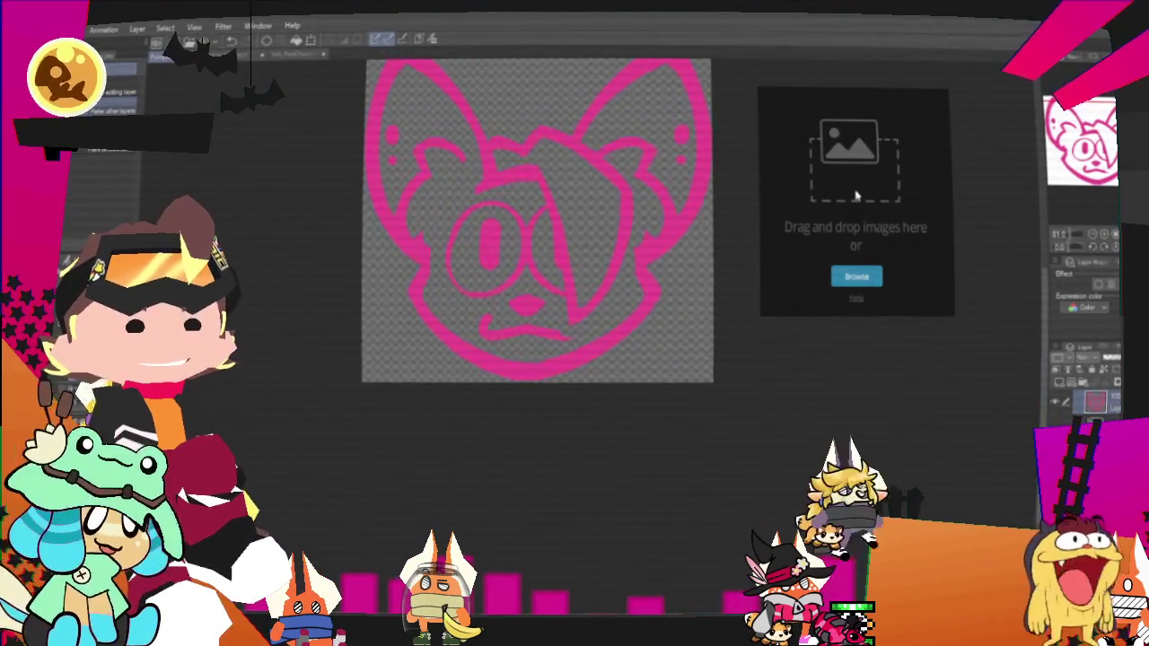
drag(854, 196, 844, 207)
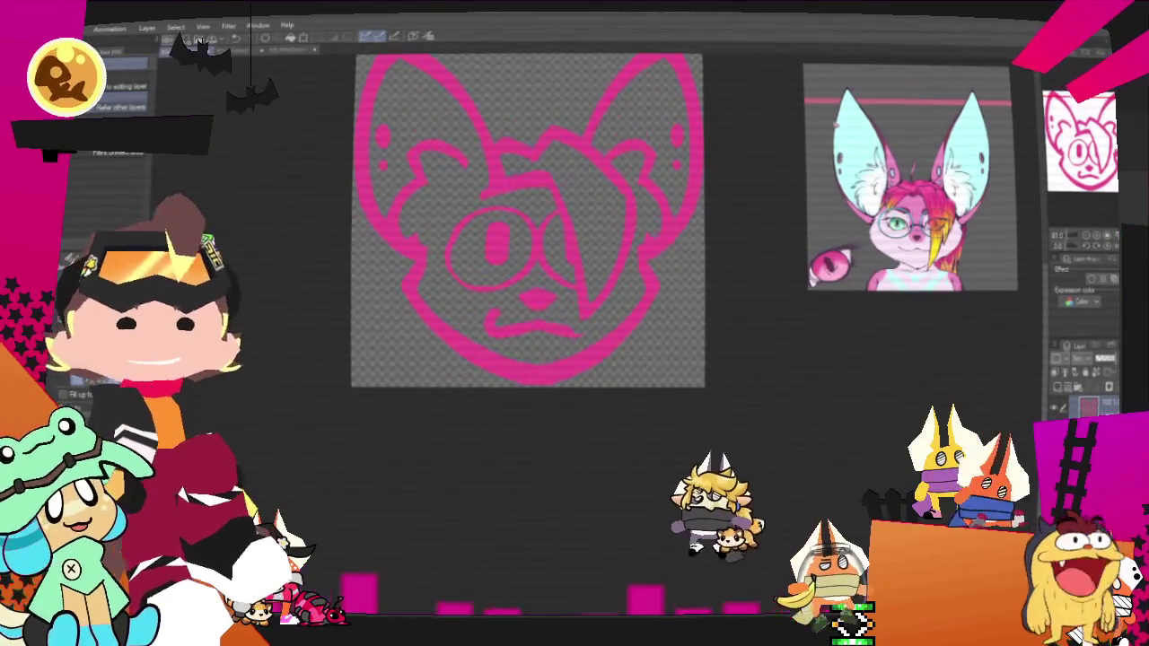
drag(422, 526, 381, 558)
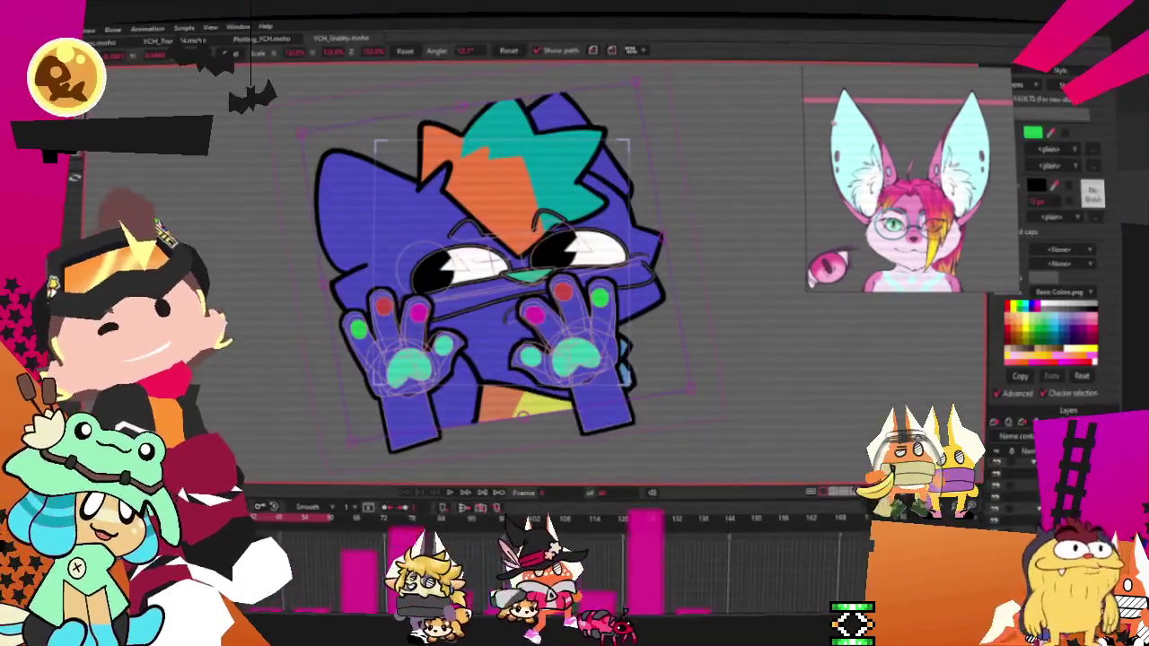
Step: Open YCH_Spook.moho from Moho's recent files
click(182, 42)
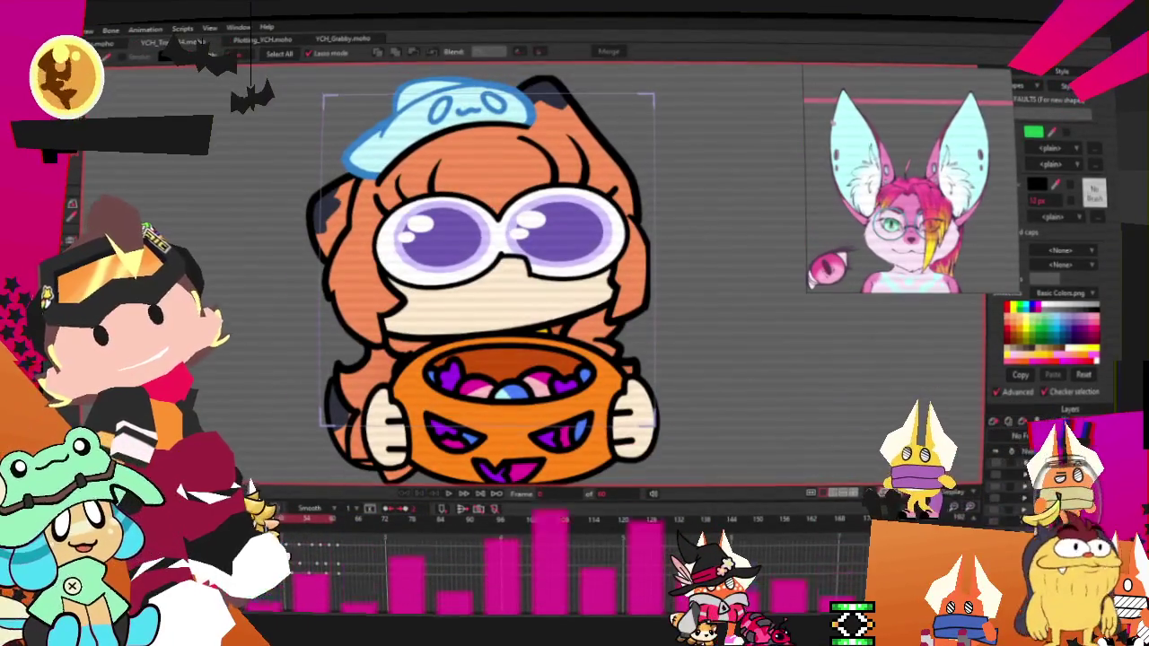
click(67, 29)
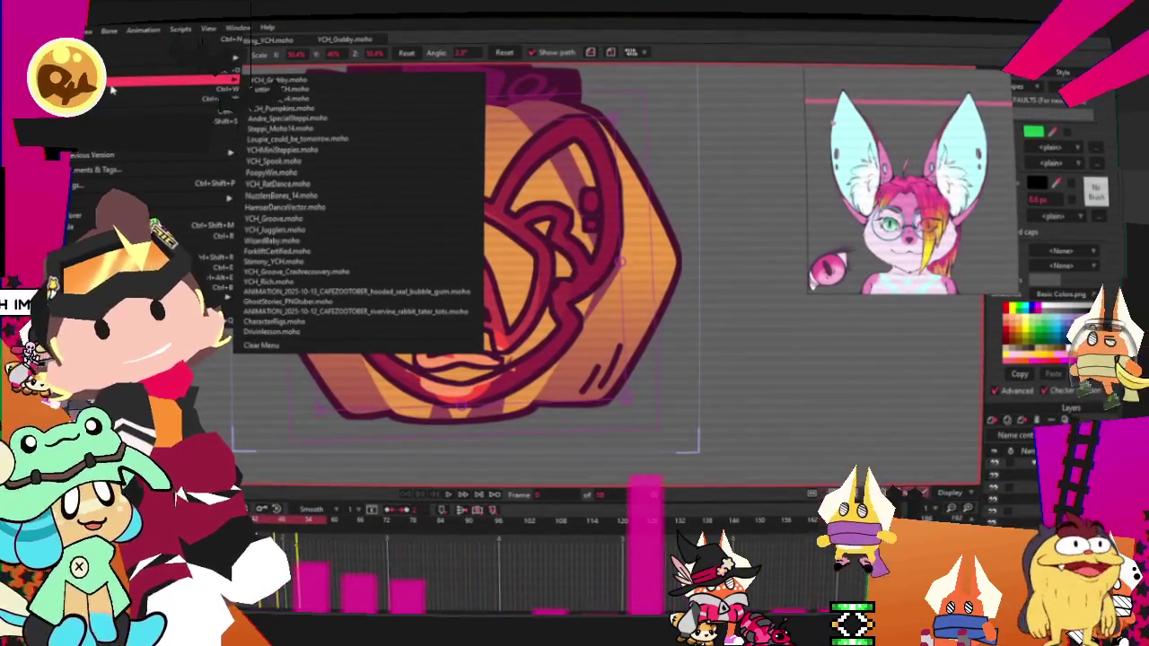
mouse_move(134, 82)
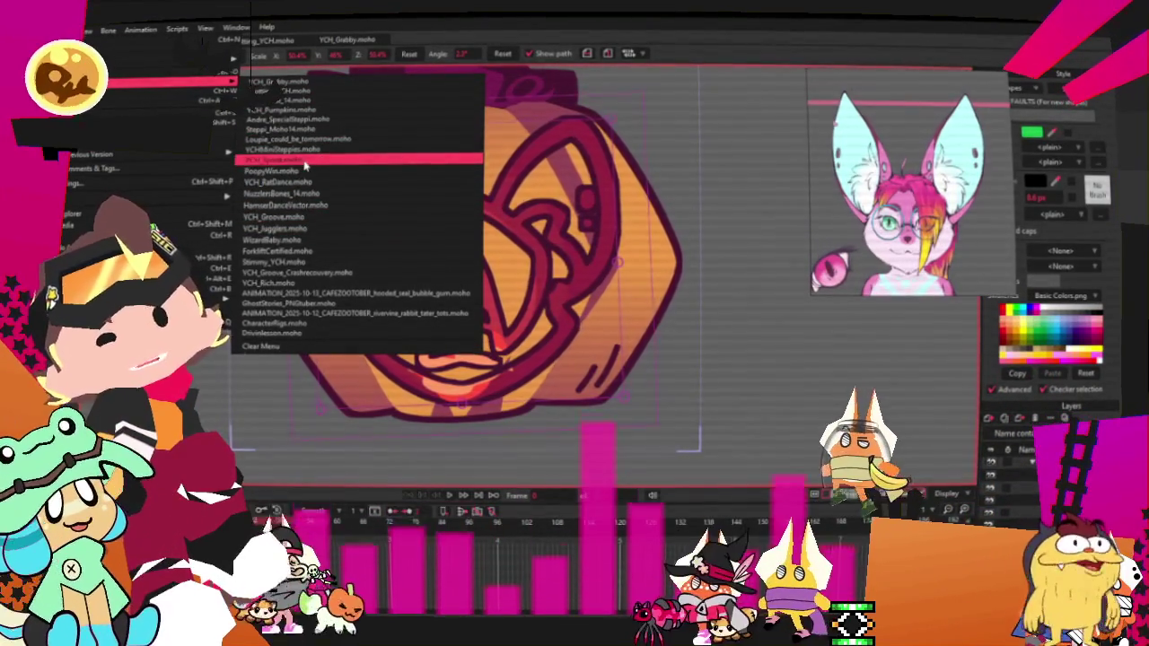
click(306, 160)
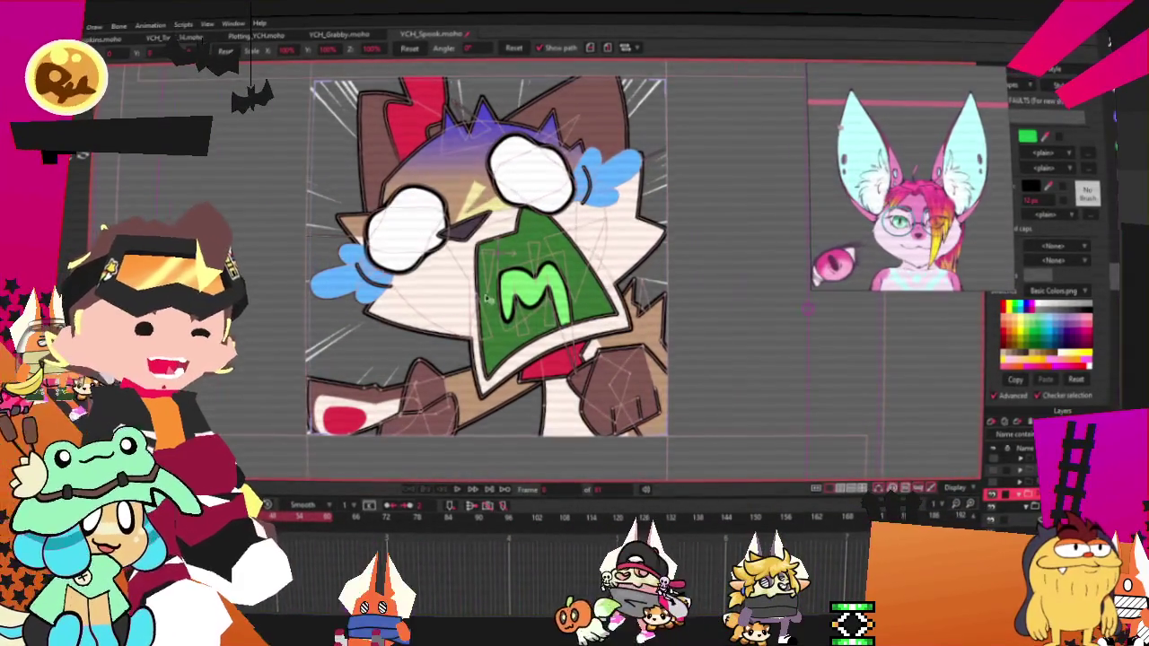
Step: Select the spook's head artwork layer and switch to the Select Points tool
scroll(485, 303, down, 3)
scroll(461, 289, up, 2)
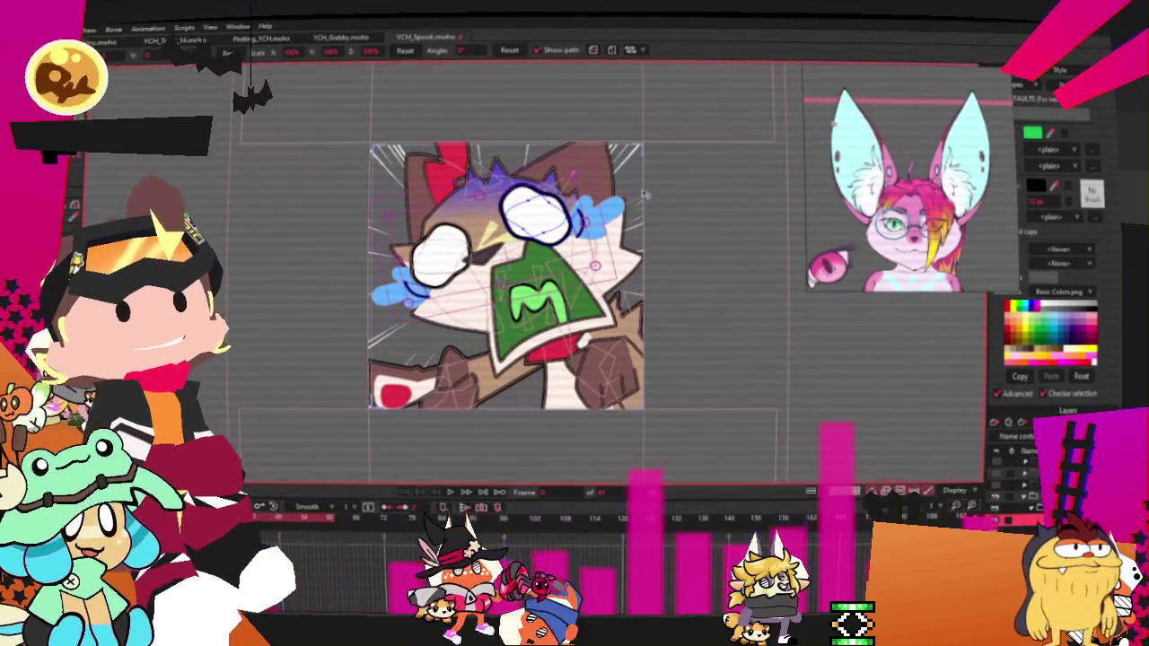
scroll(660, 205, up, 3)
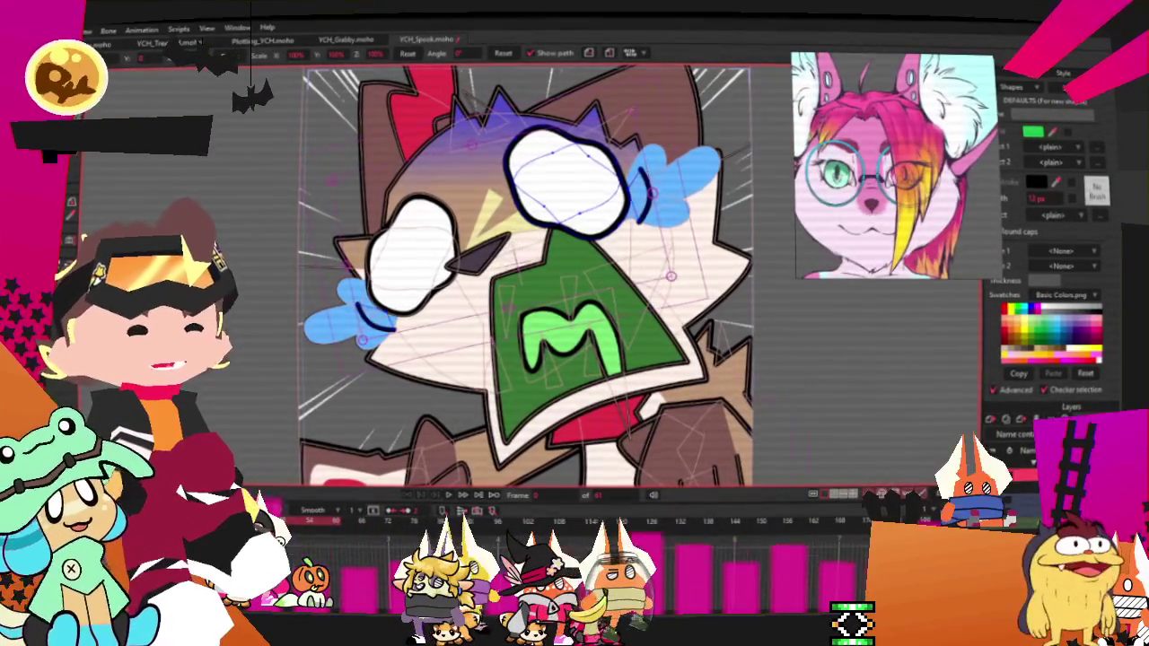
click(538, 269)
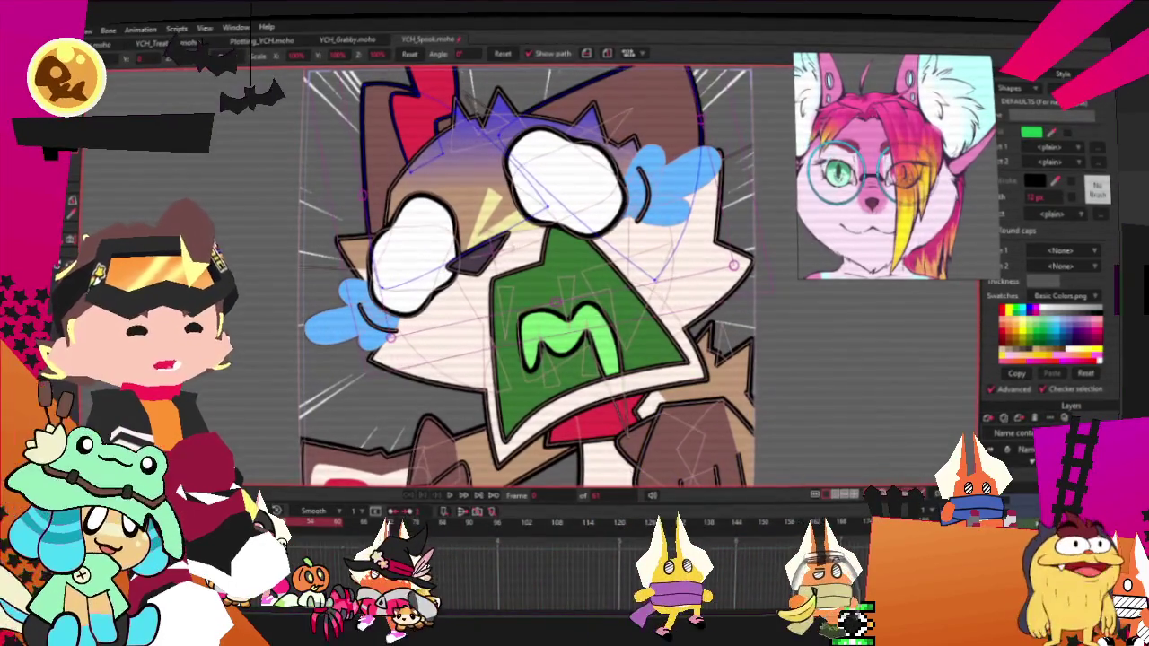
scroll(566, 350, down, 3)
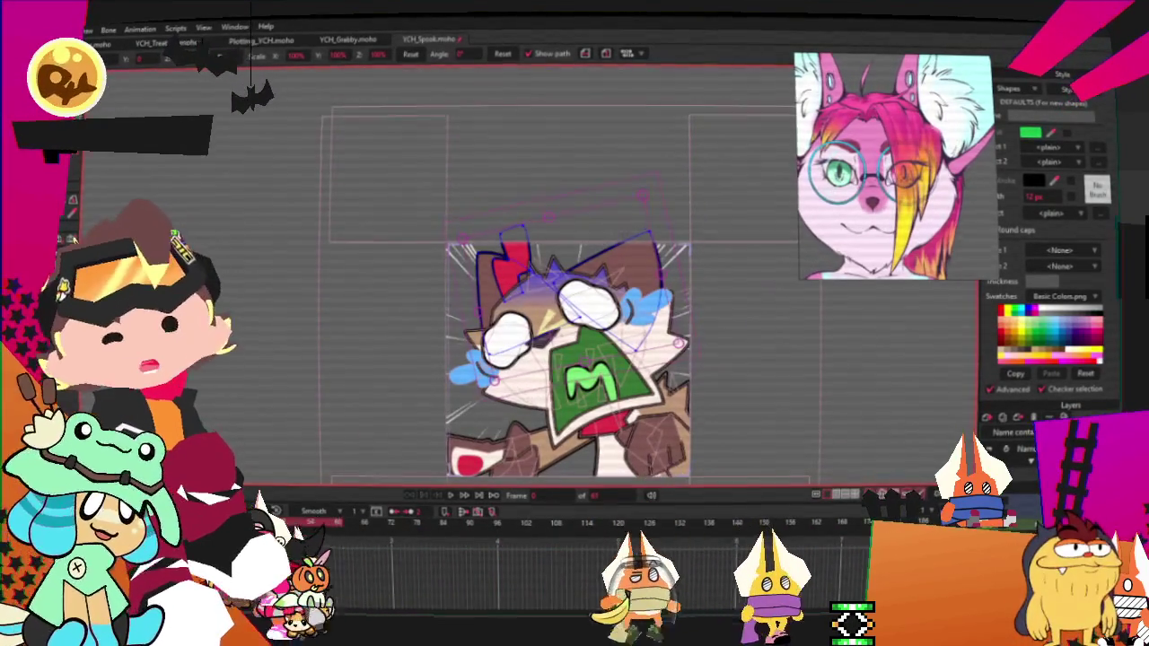
key(t)
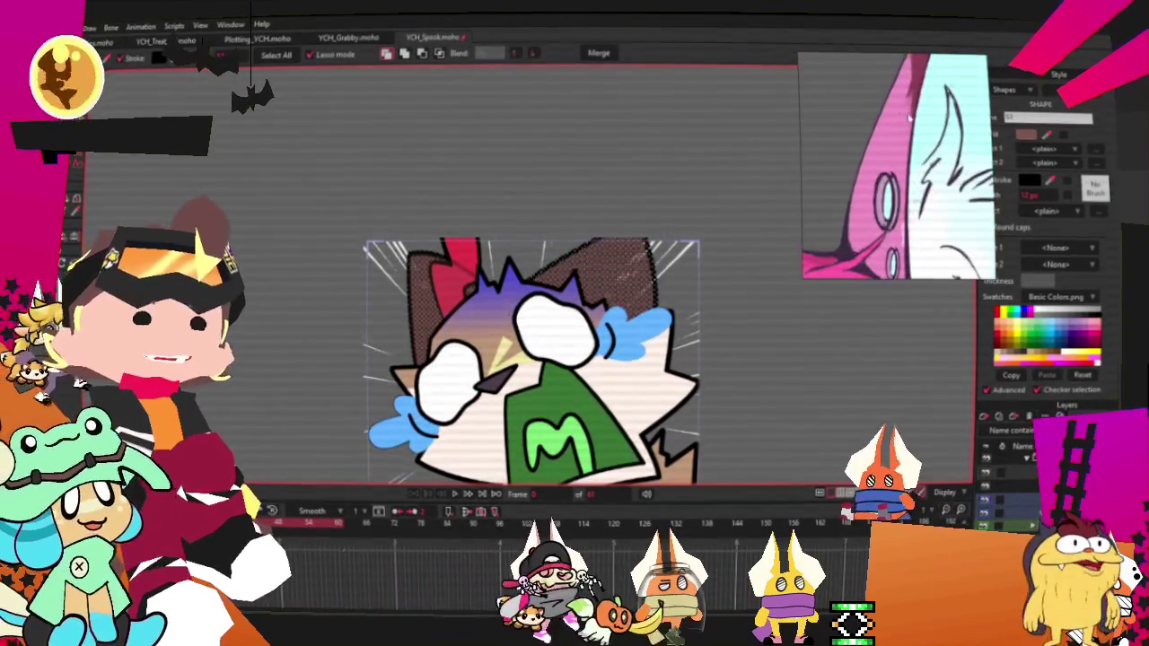
Step: Recolour the ear shapes pink and play the animation to check
click(1047, 136)
click(897, 160)
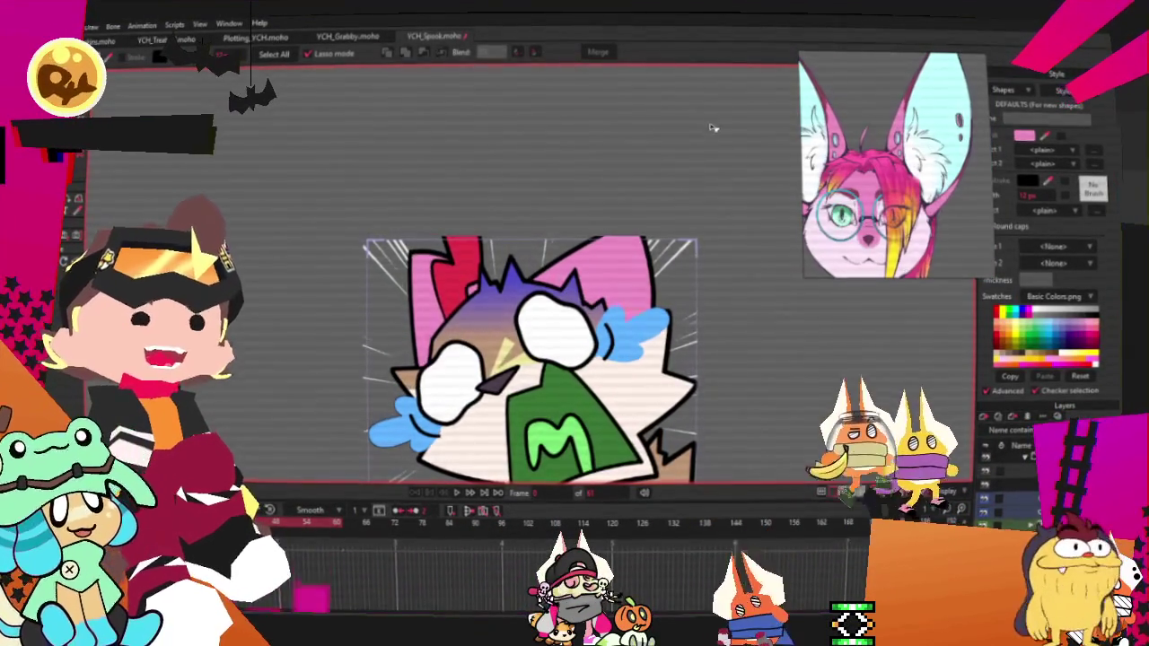
scroll(664, 167, up, 2)
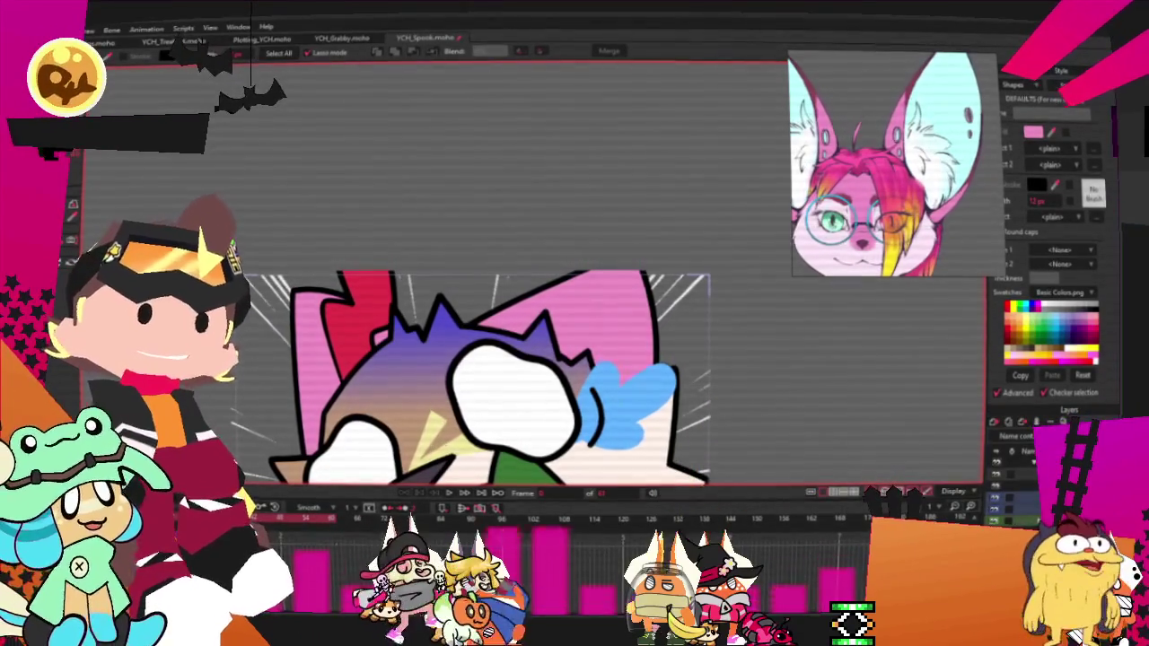
key(space)
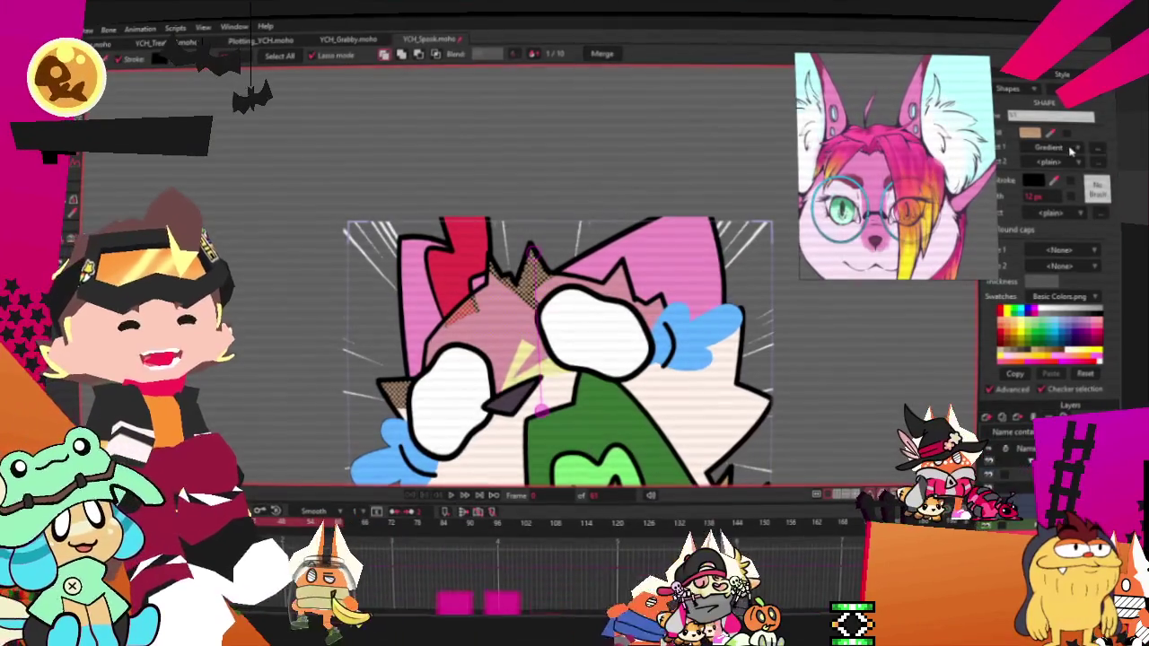
Step: Change the head fur fill to pink and clear the selection
click(1068, 151)
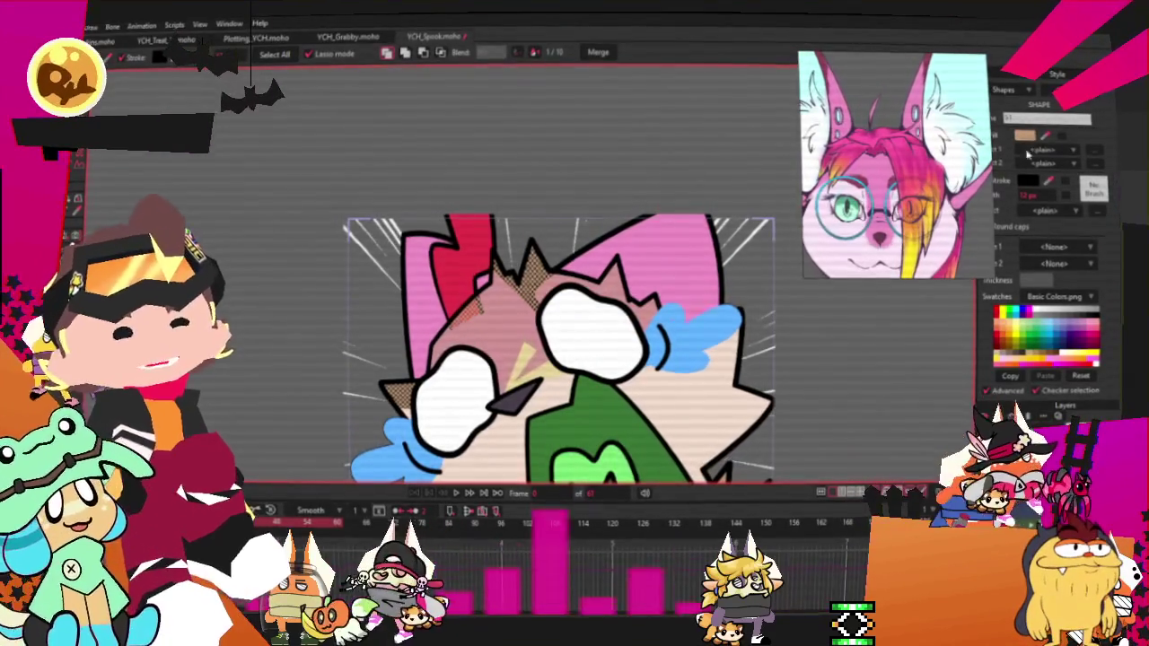
click(799, 271)
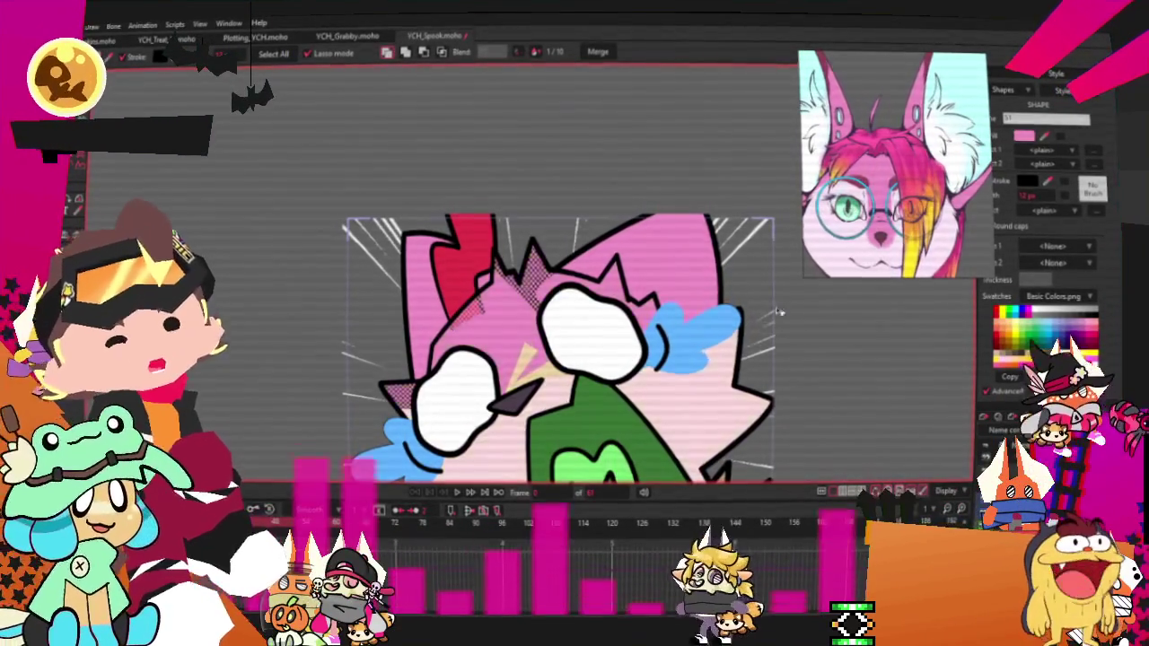
click(484, 237)
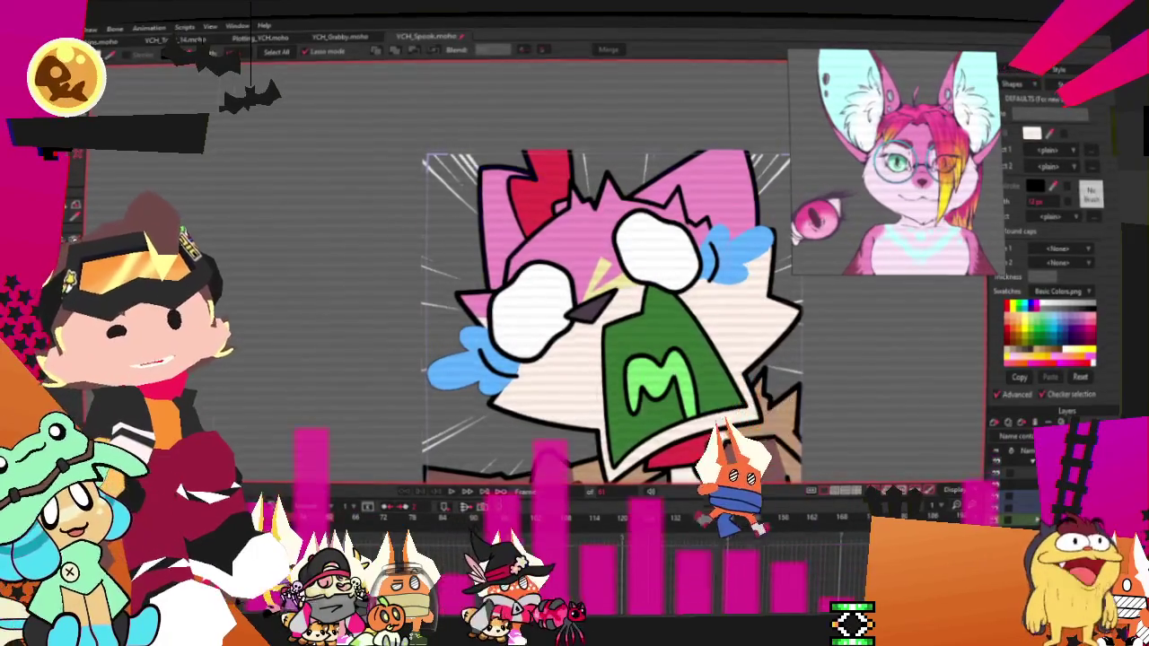
Step: Delete the red ear shape and freehand-draw a triangular hair-lock shape over the head
scroll(475, 114, up, 3)
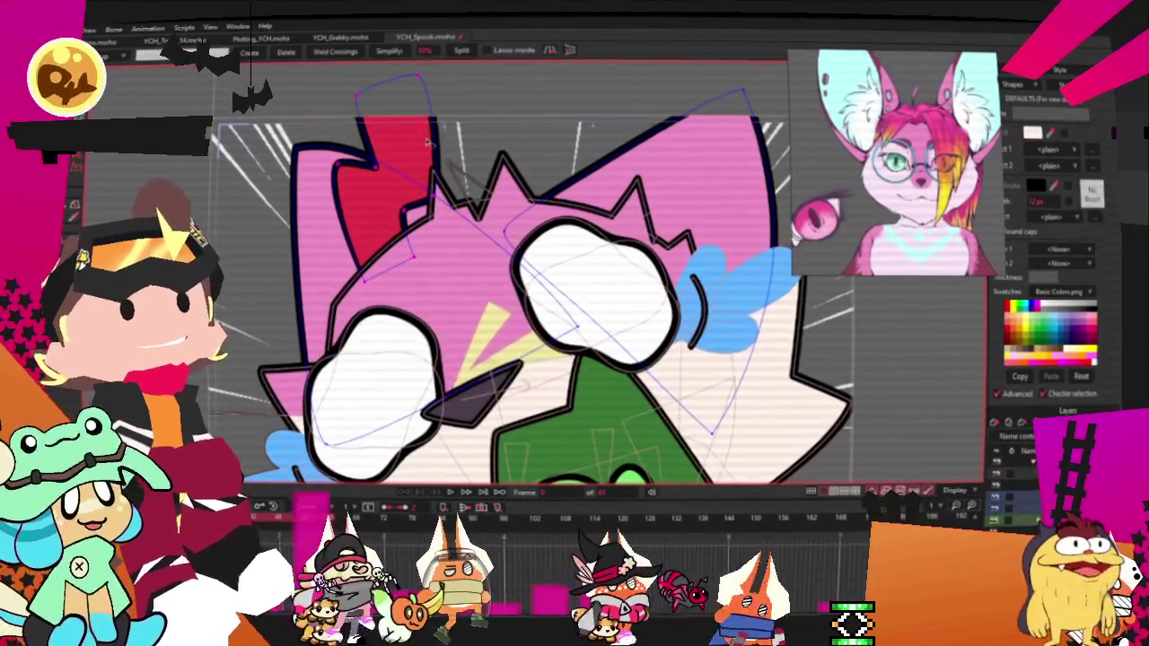
key(Delete)
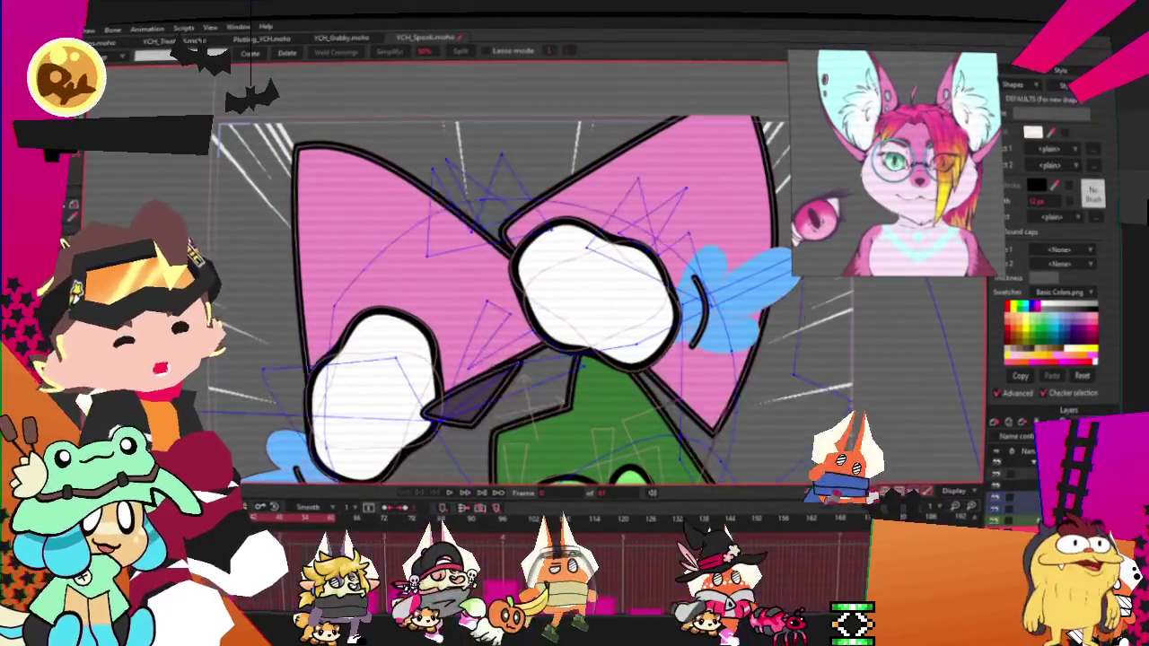
key(a)
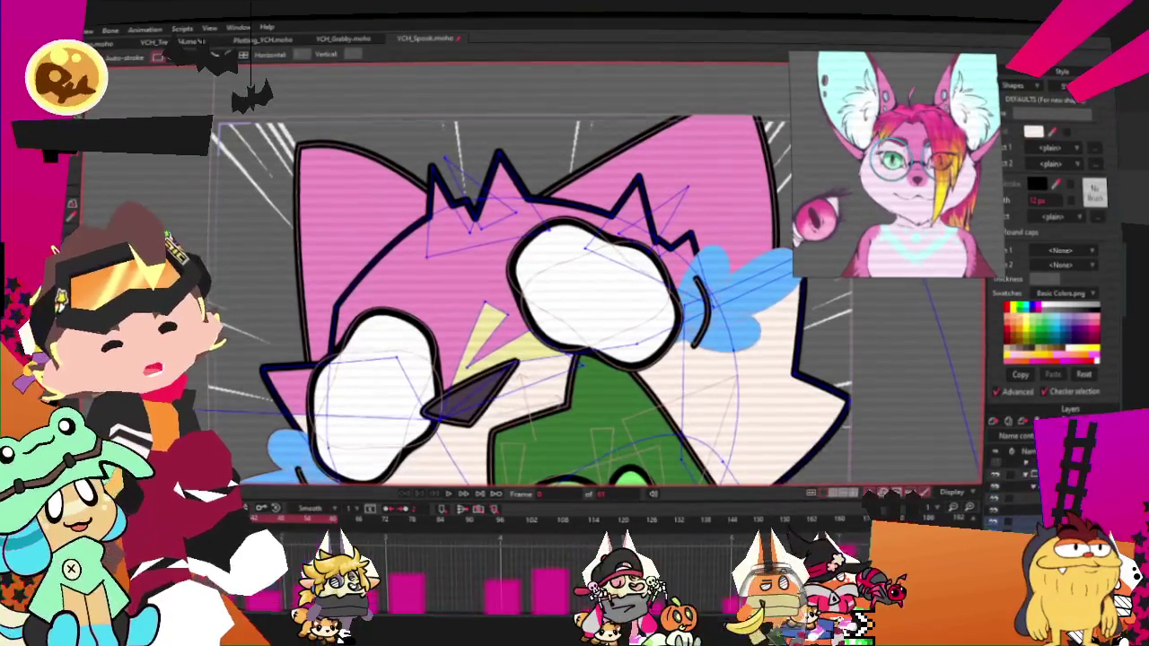
drag(314, 454, 381, 466)
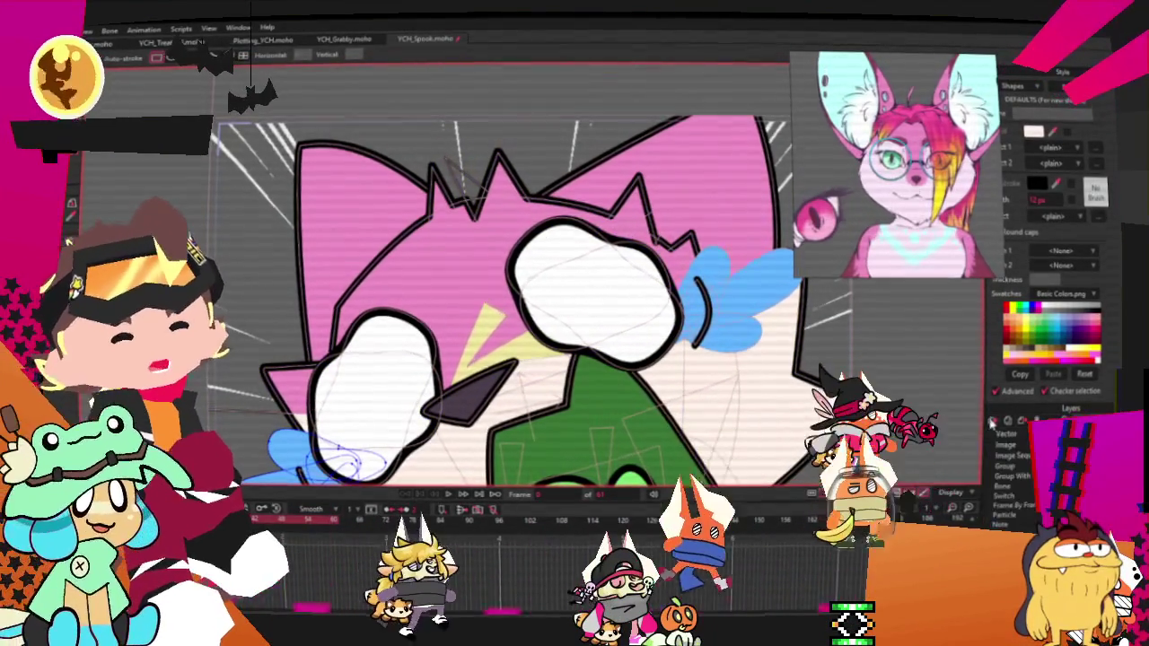
click(992, 420)
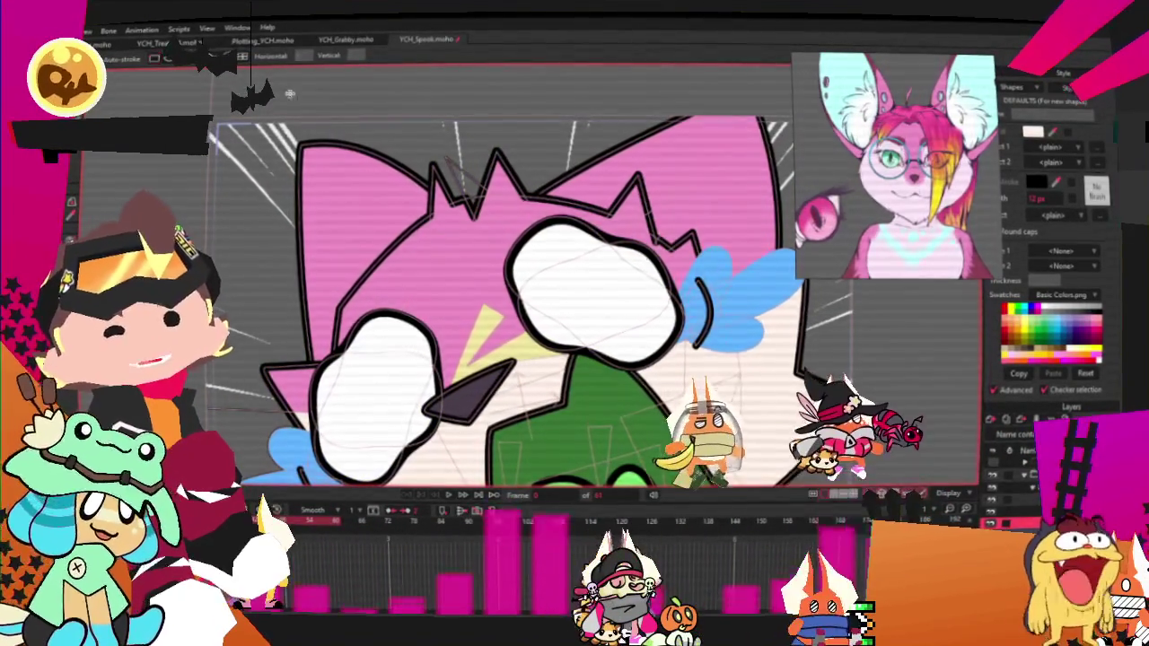
drag(547, 170, 651, 399)
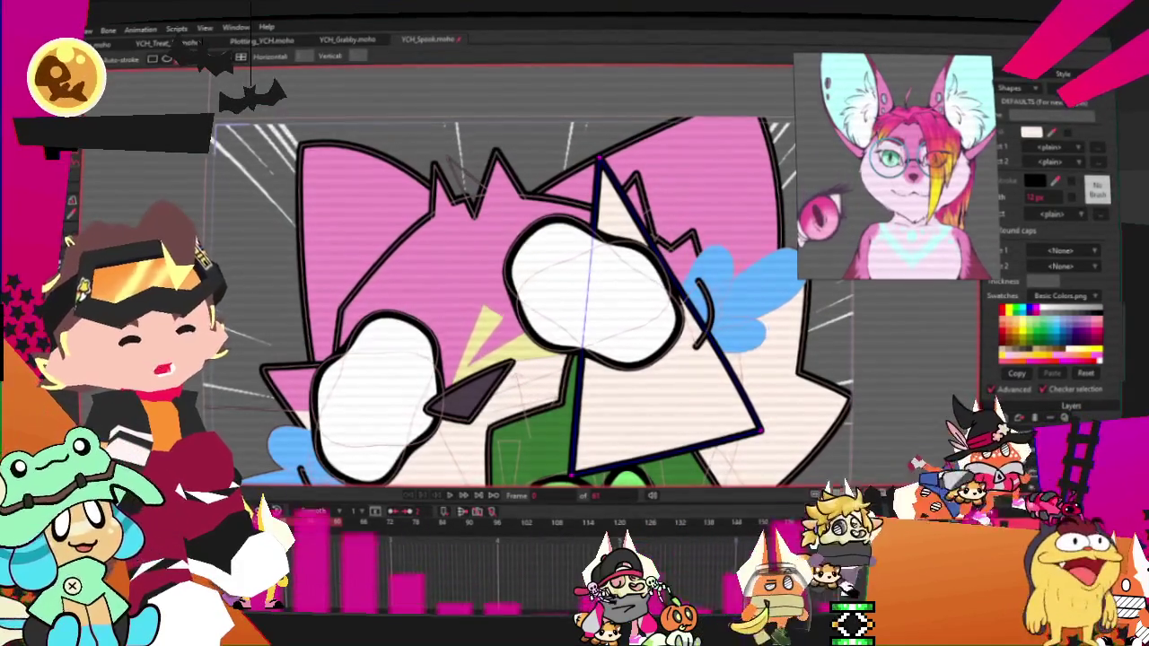
Step: Fill the triangle pink and bend its curves into a smooth hair strand
key(g)
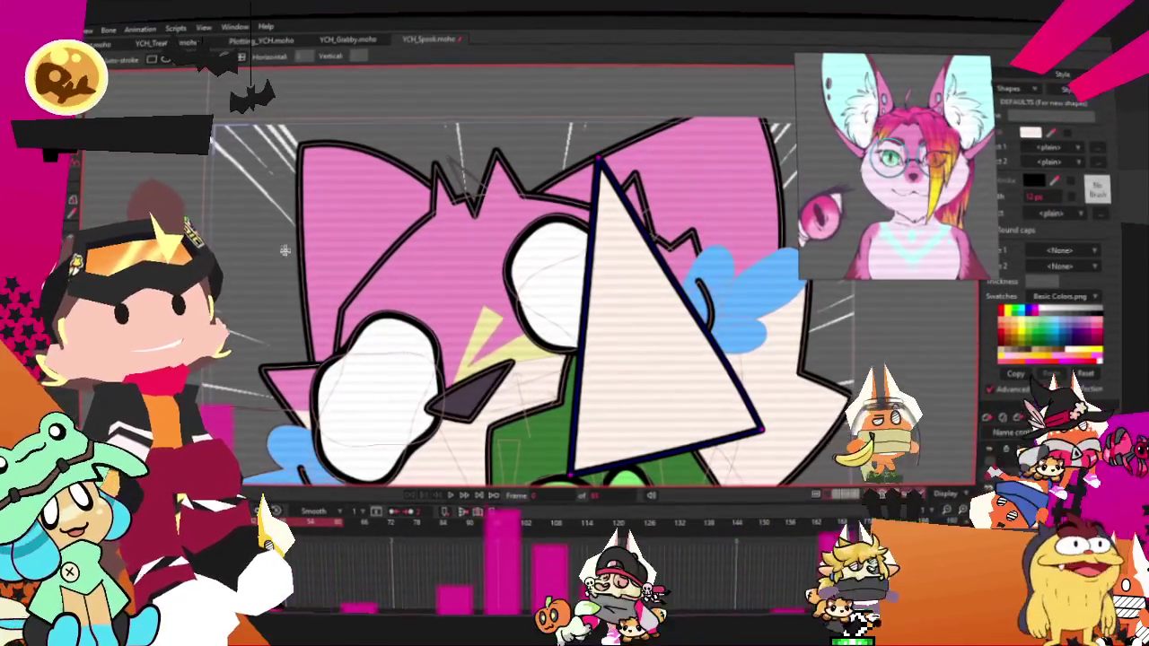
click(646, 314)
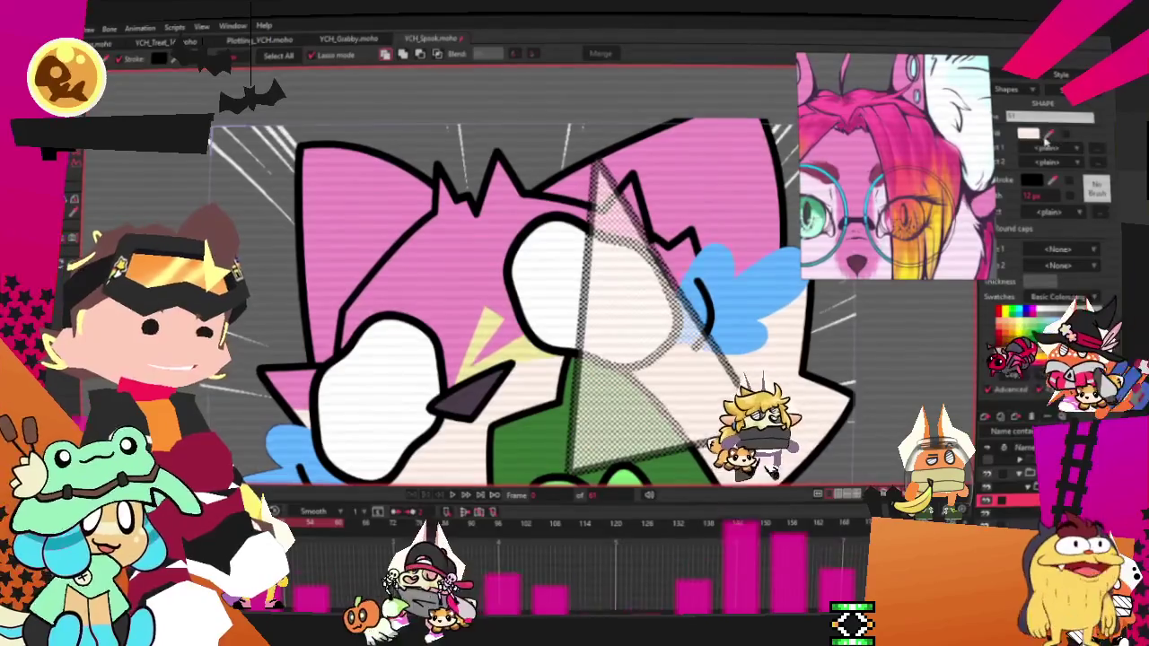
click(1081, 312)
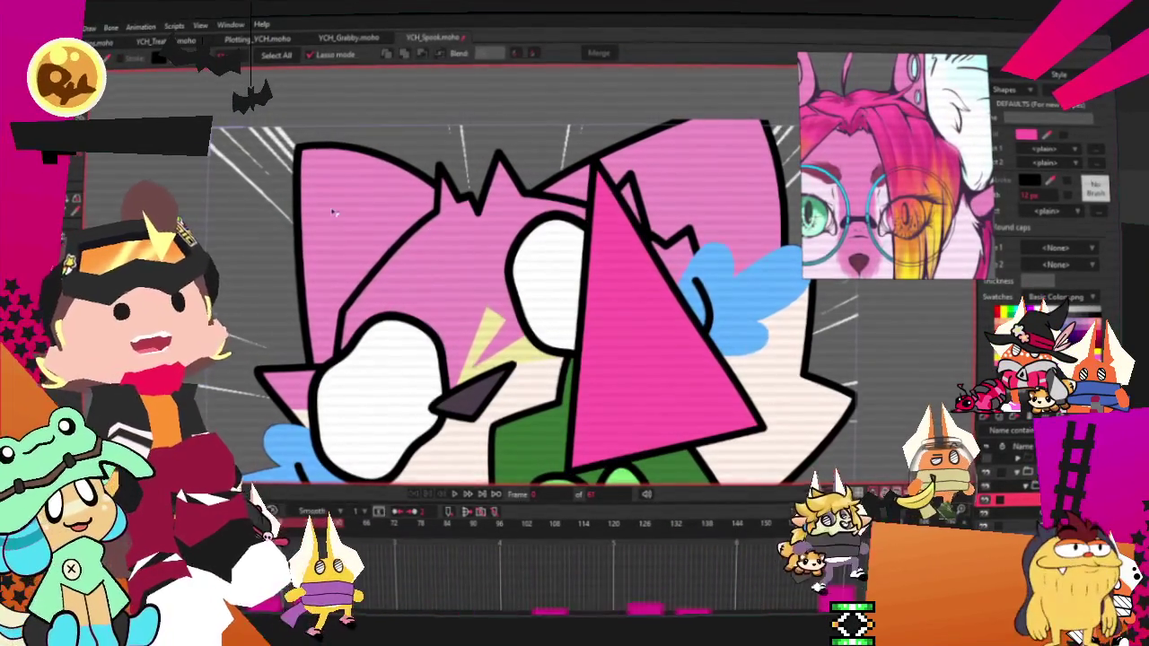
key(t)
scroll(435, 337, down, 2)
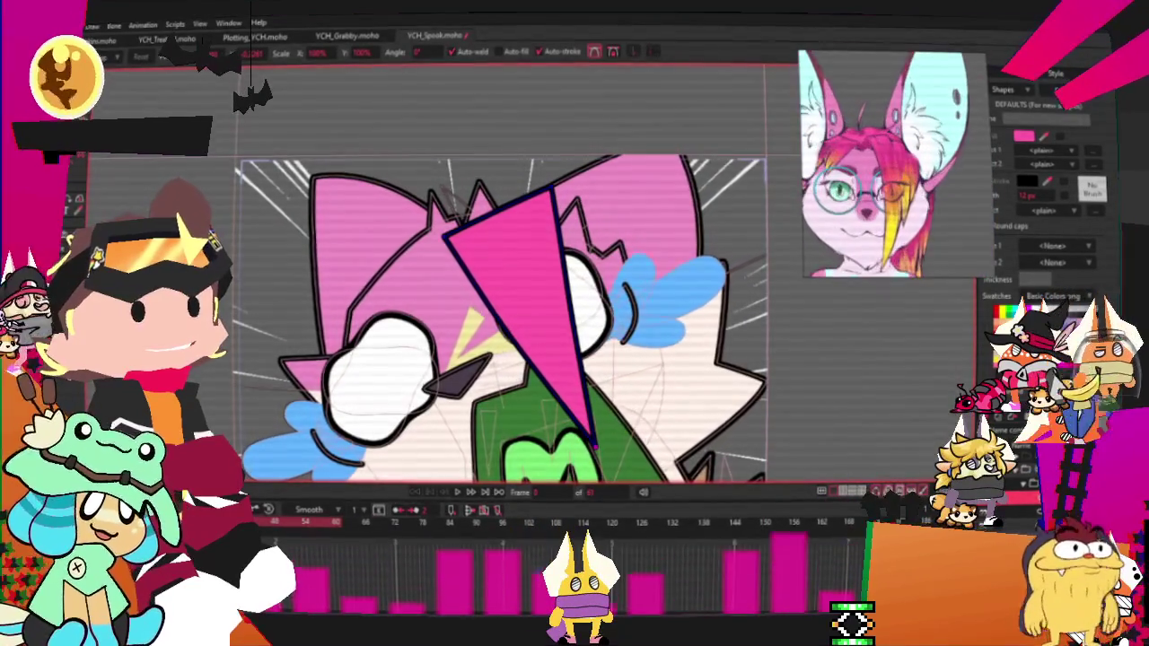
key(c)
scroll(622, 203, up, 1)
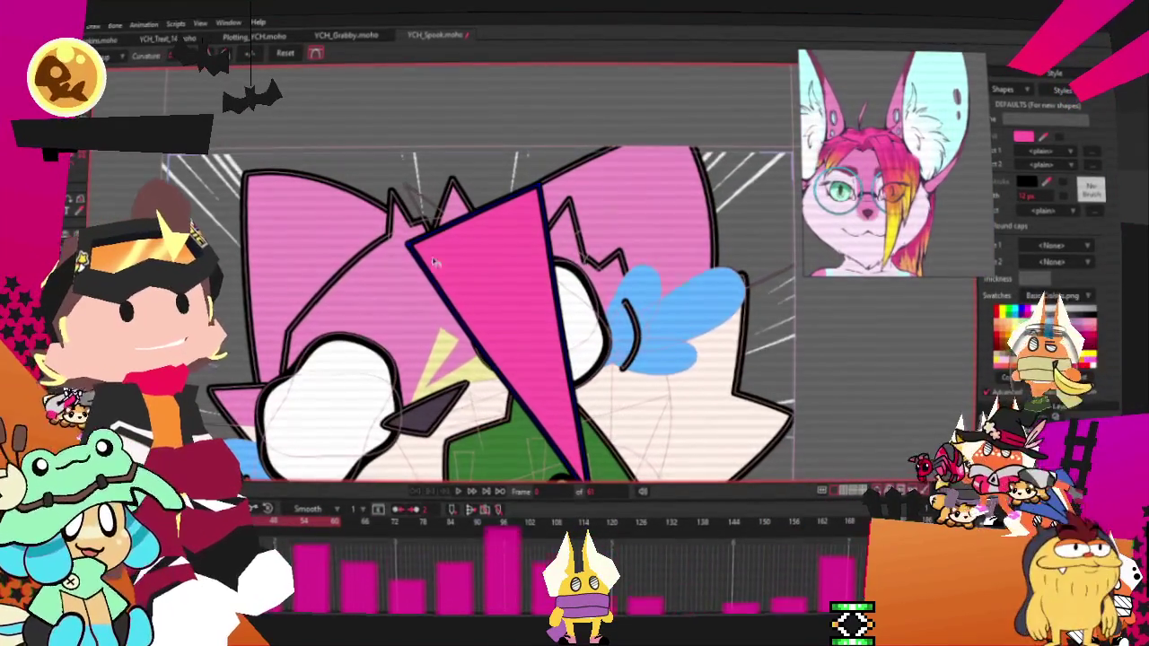
drag(395, 291, 652, 234)
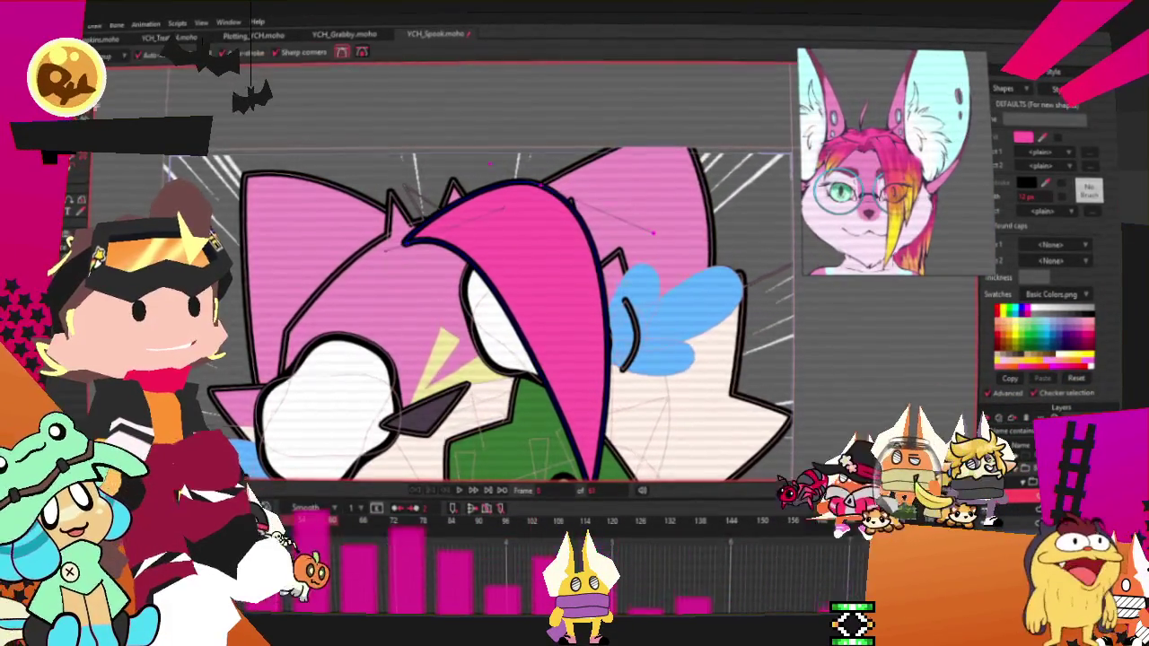
Step: Add a notch and pull spikes out of the strand's top and right edges
key(a)
scroll(577, 328, down, 2)
scroll(576, 328, up, 2)
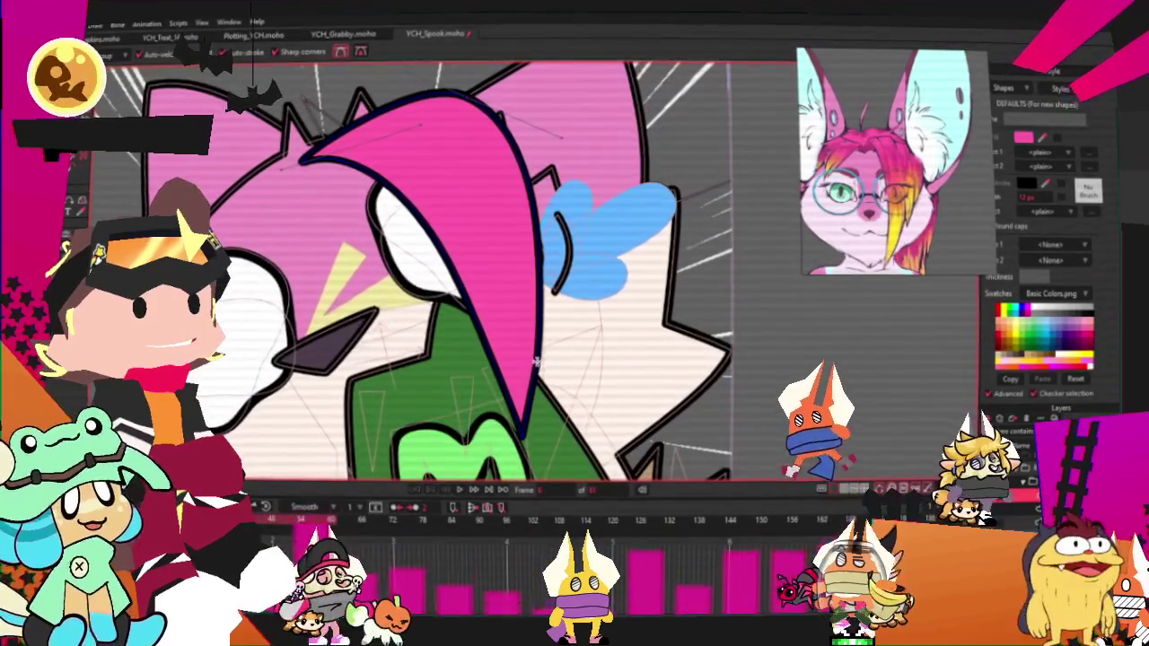
drag(541, 337, 518, 318)
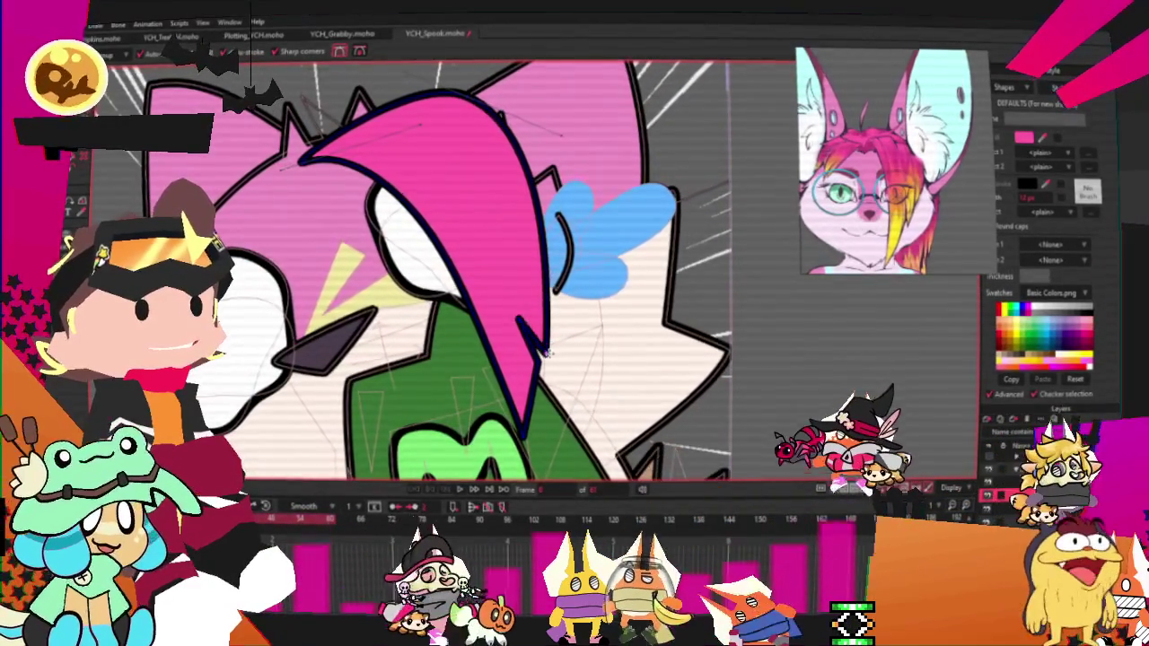
scroll(549, 344, down, 2)
scroll(538, 359, up, 2)
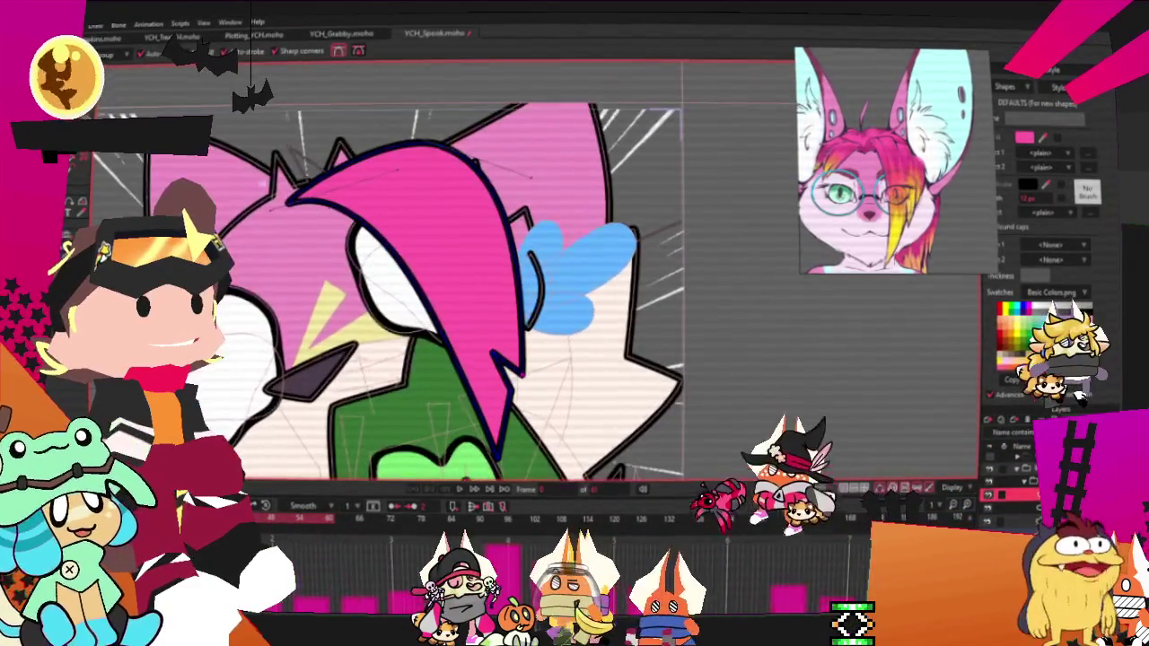
key(t)
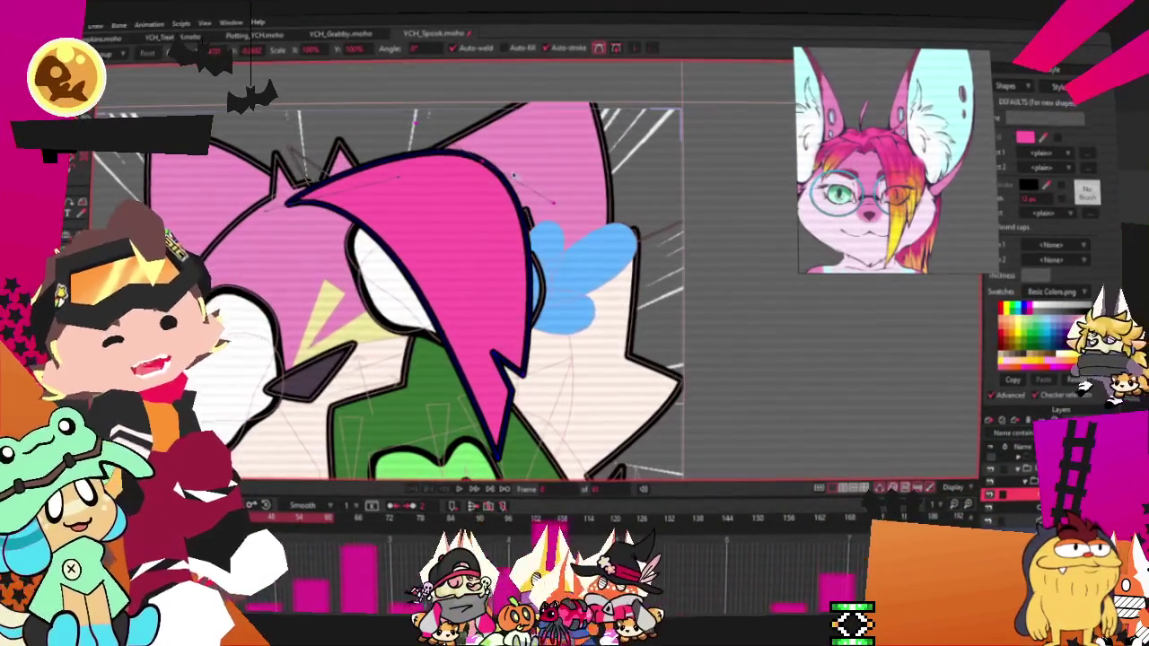
drag(485, 157, 434, 171)
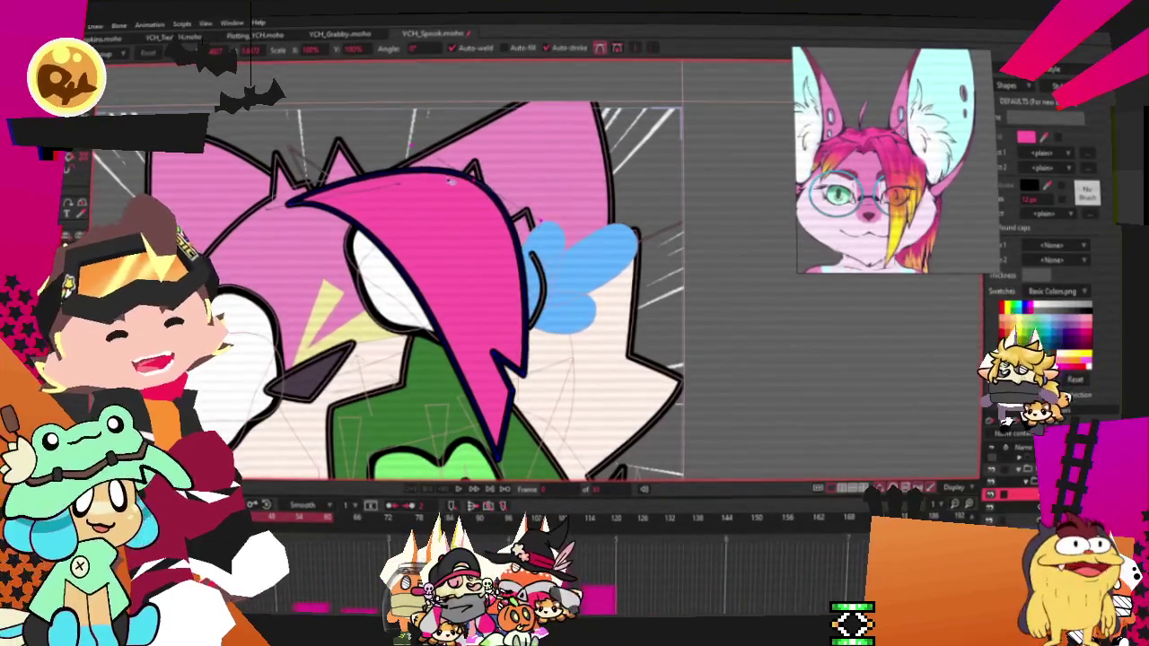
scroll(401, 192, up, 1)
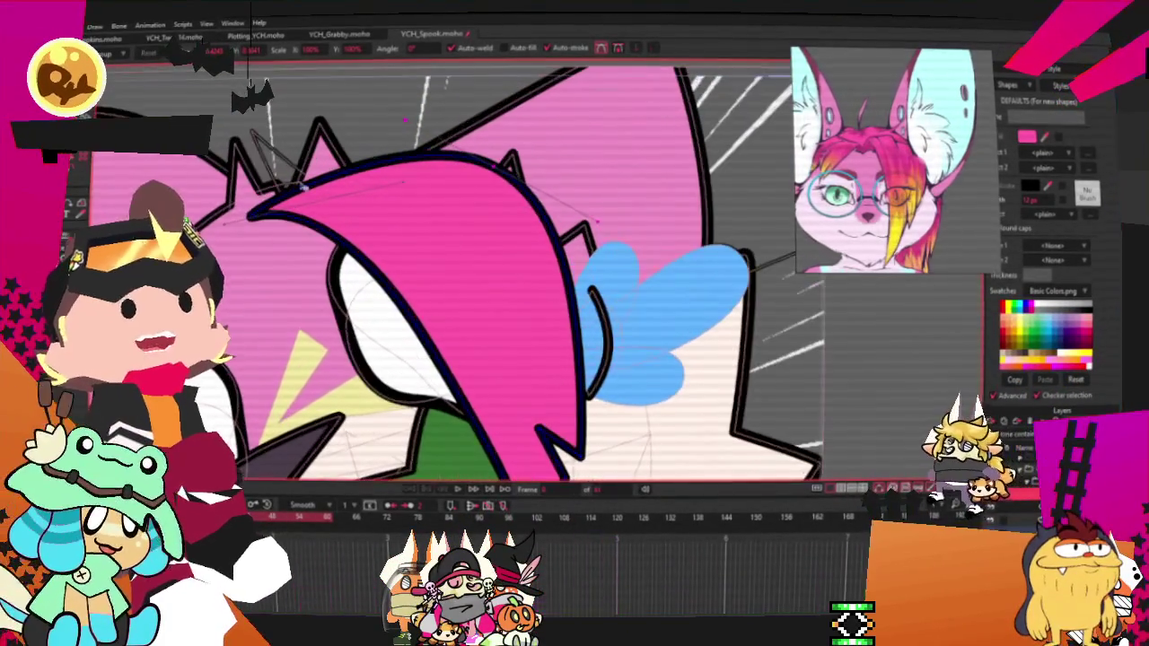
key(a)
mouse_move(440, 157)
mouse_down()
mouse_move(416, 181)
mouse_move(381, 126)
mouse_up()
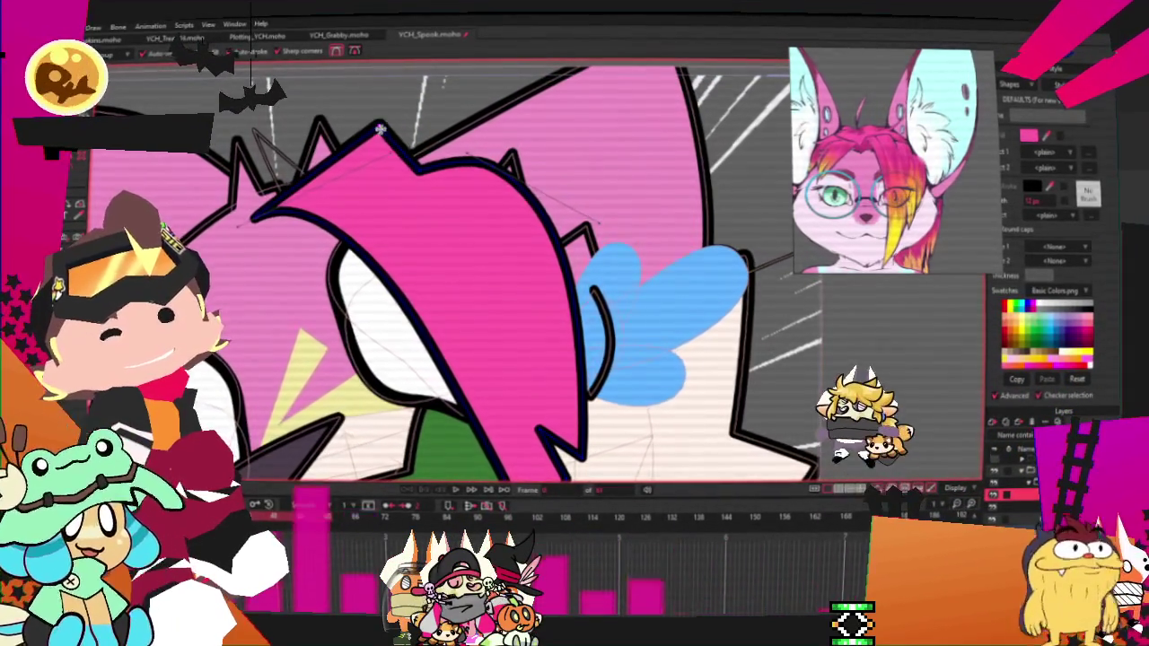
key(ctrl+z)
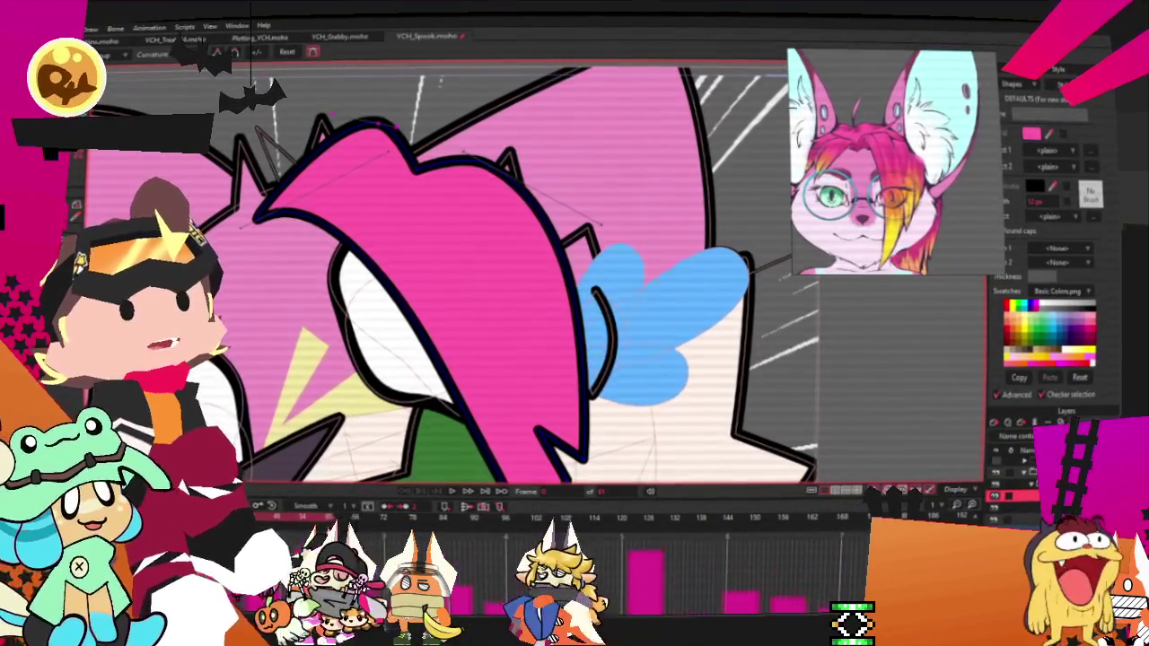
Step: Add a point near the hair's left tip and reshape the left tip and top curve
key(a)
click(308, 193)
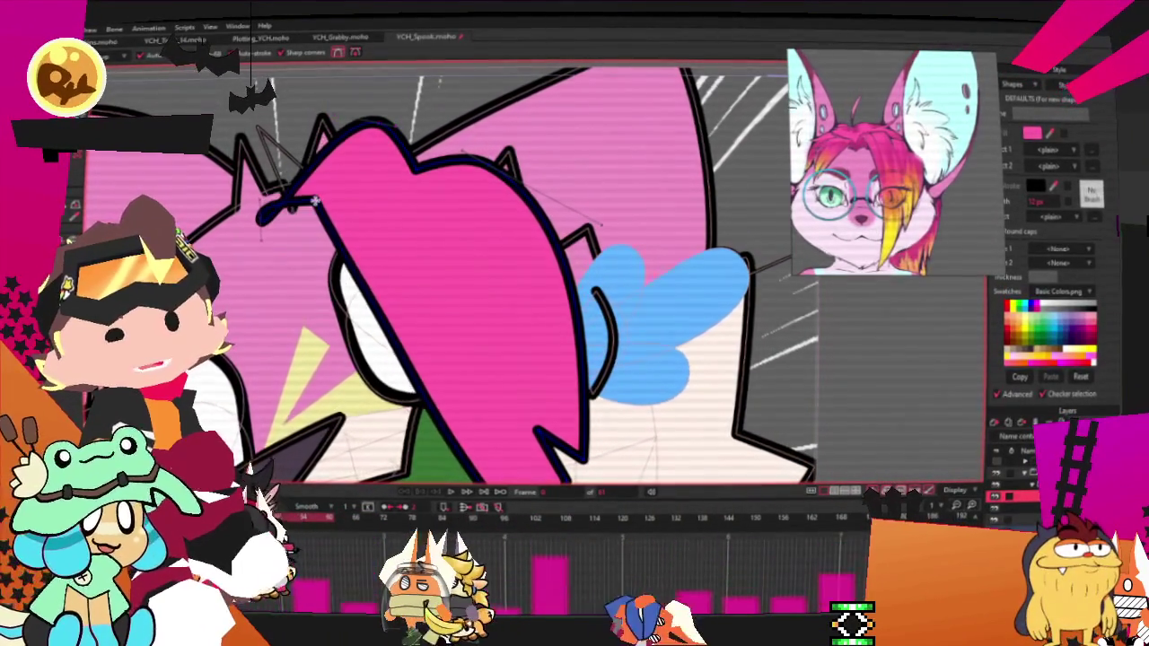
key(t)
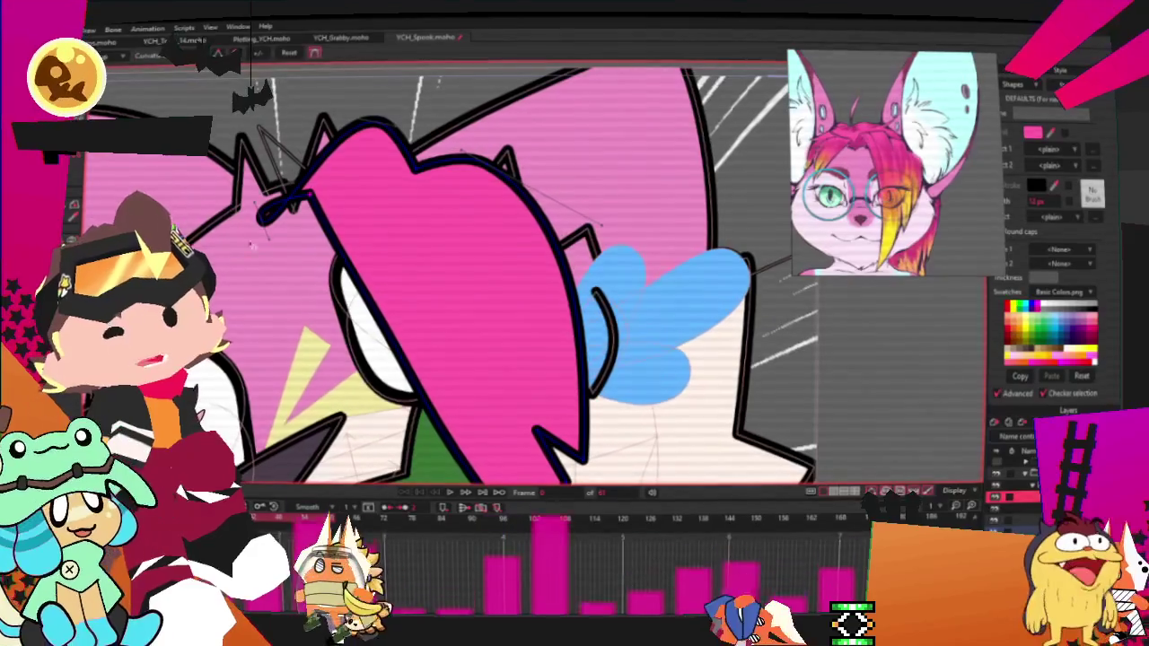
drag(274, 241, 305, 207)
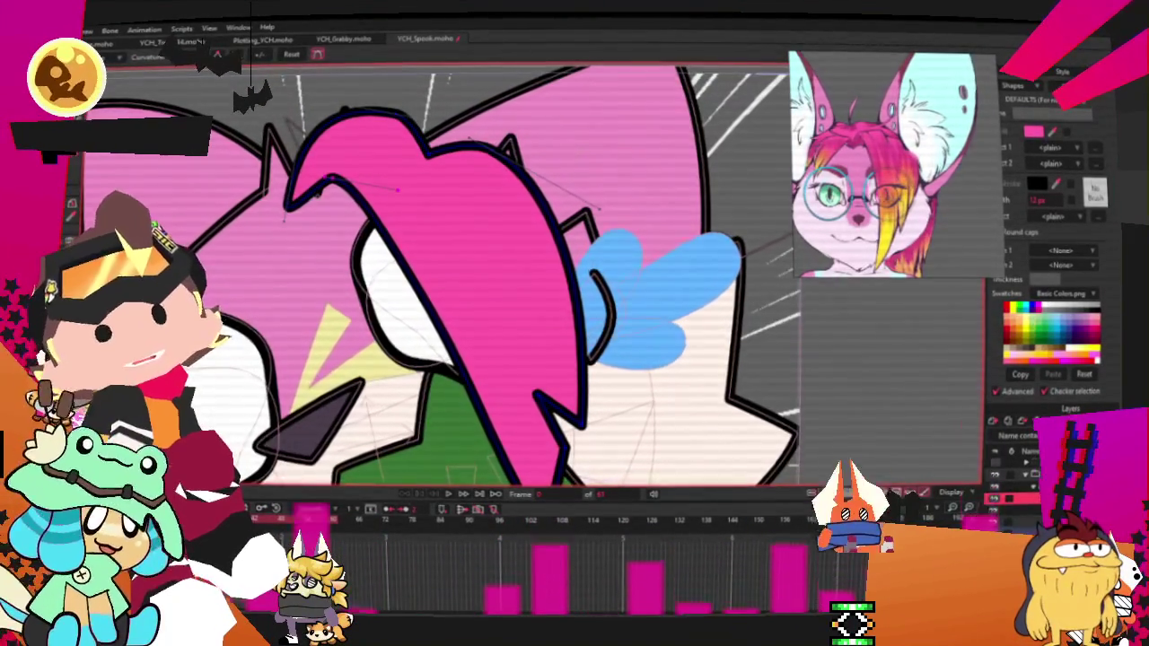
key(a)
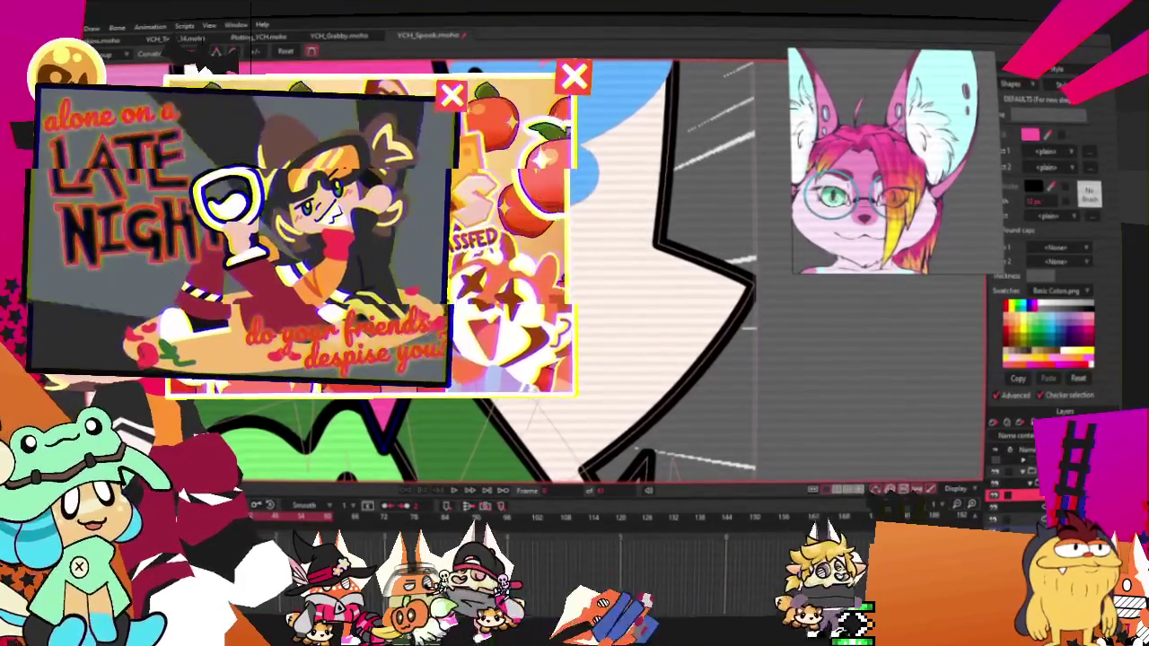
Step: Zoom into the hair and drag out the curved outline of the extra hair lock
scroll(628, 269, down, 5)
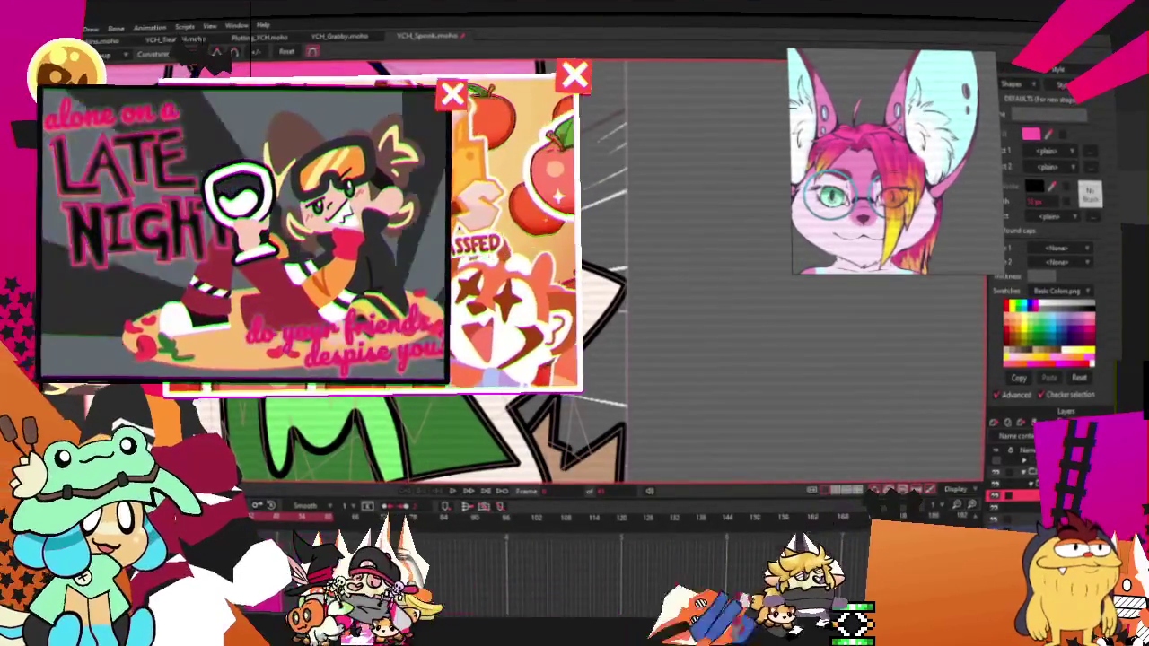
scroll(538, 269, down, 3)
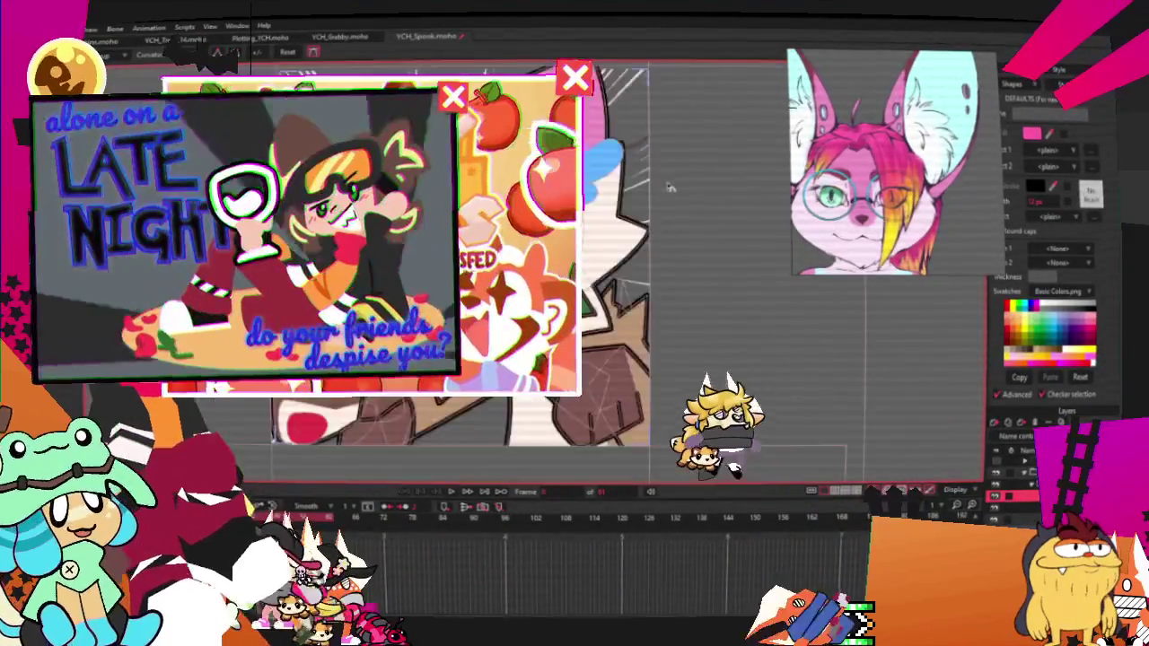
scroll(629, 269, up, 5)
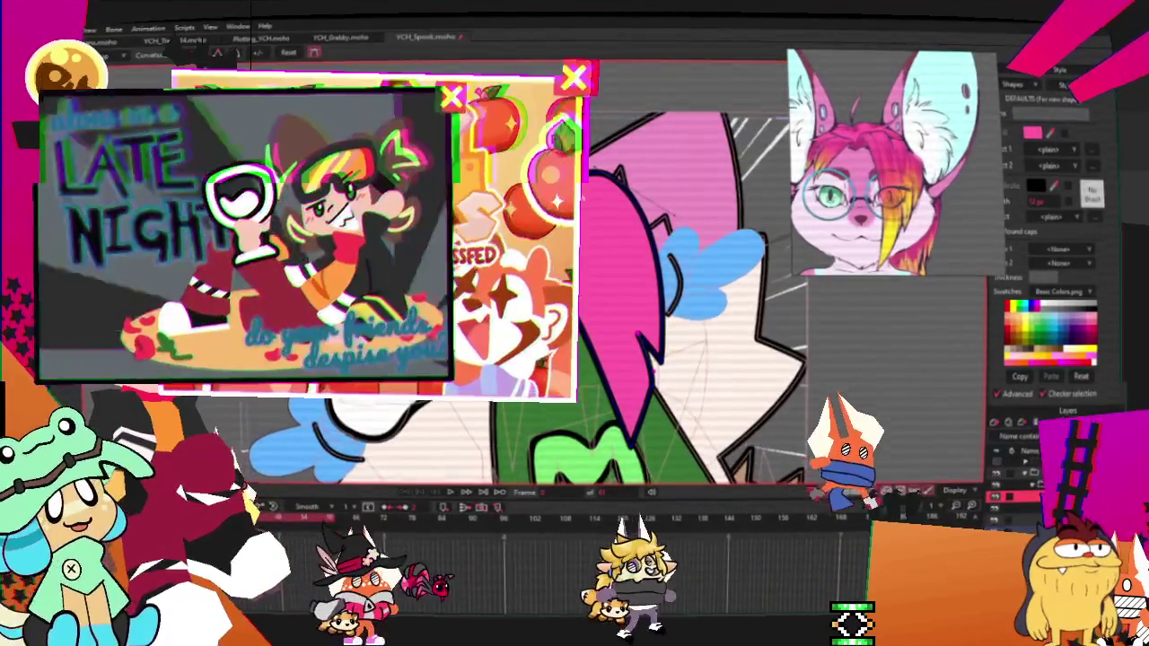
scroll(587, 186, up, 3)
key(f)
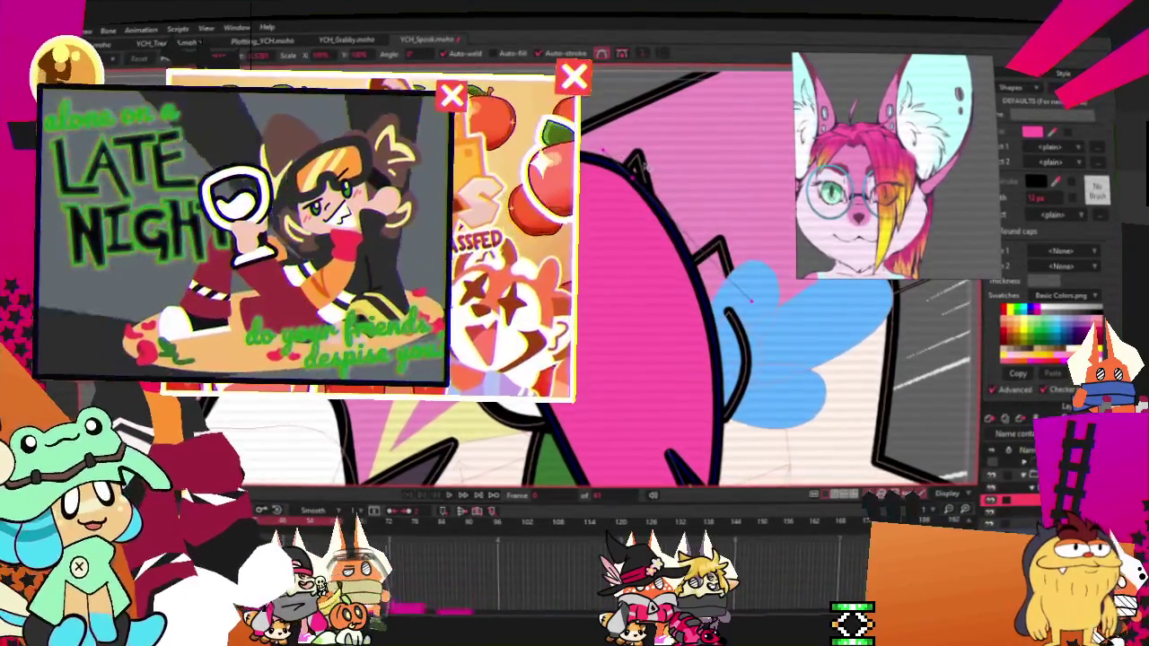
drag(734, 310, 723, 417)
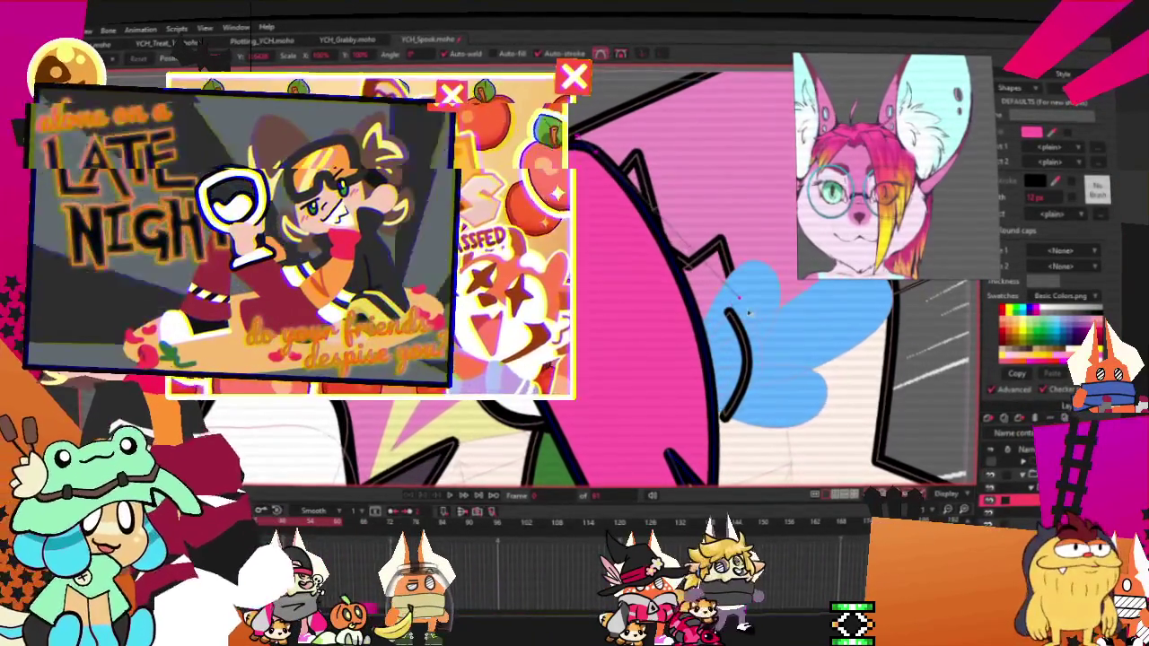
scroll(615, 165, down, 3)
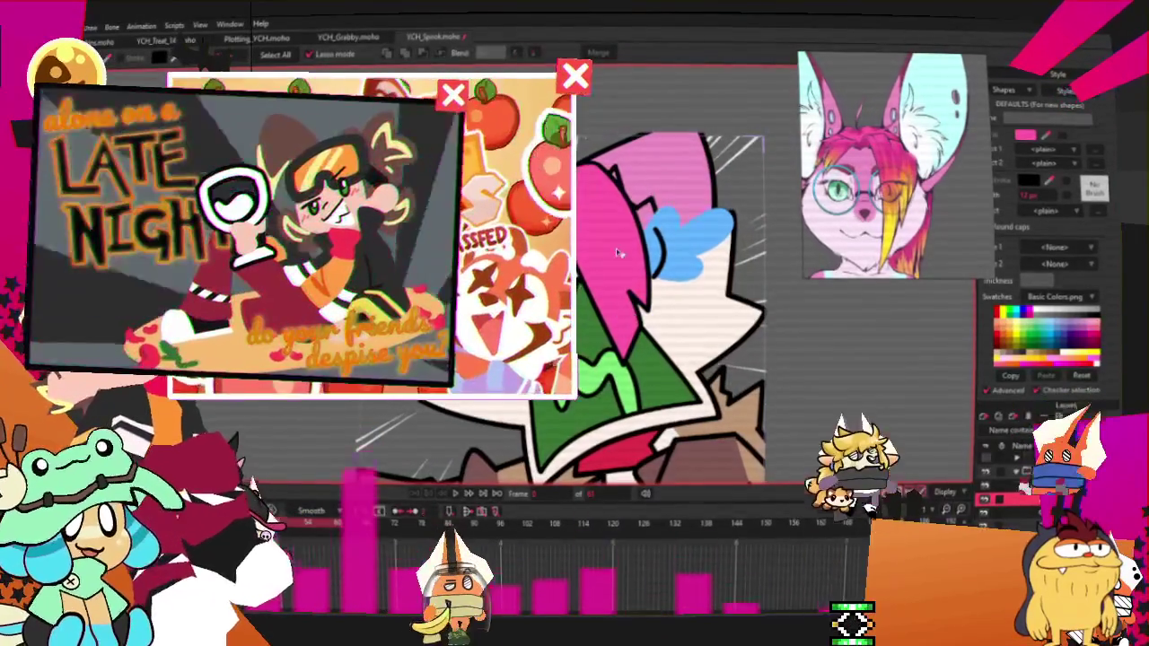
Step: Fill the hair lock with a pink-to-yellow-orange gradient and angle it down the lock
key(q)
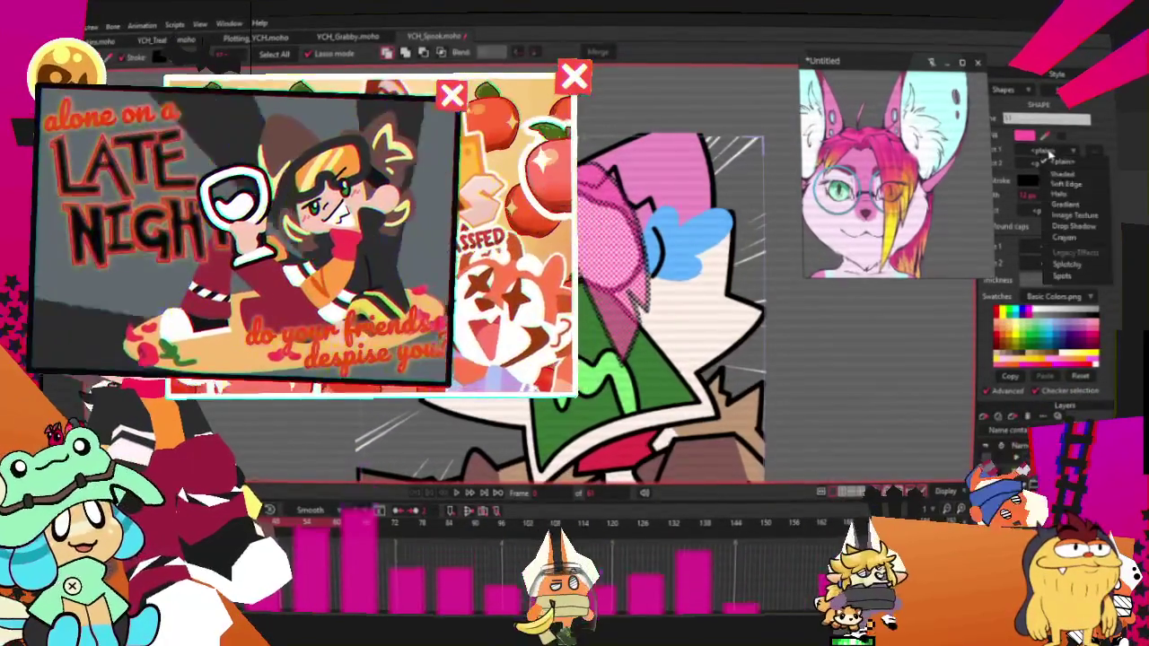
click(1041, 212)
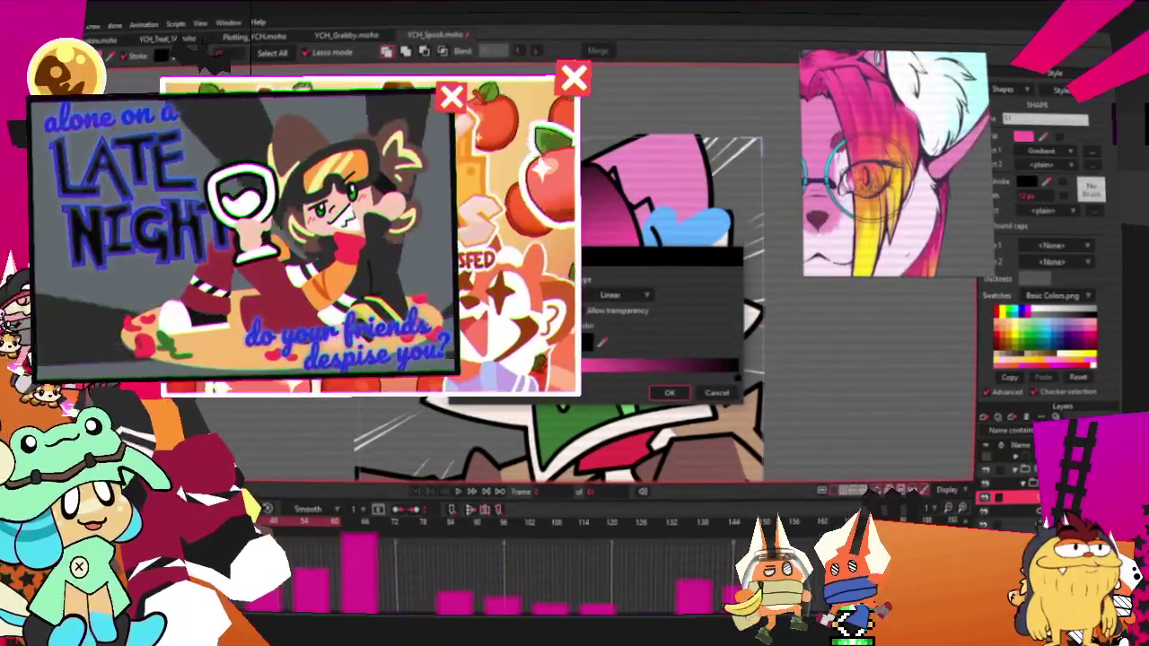
click(617, 343)
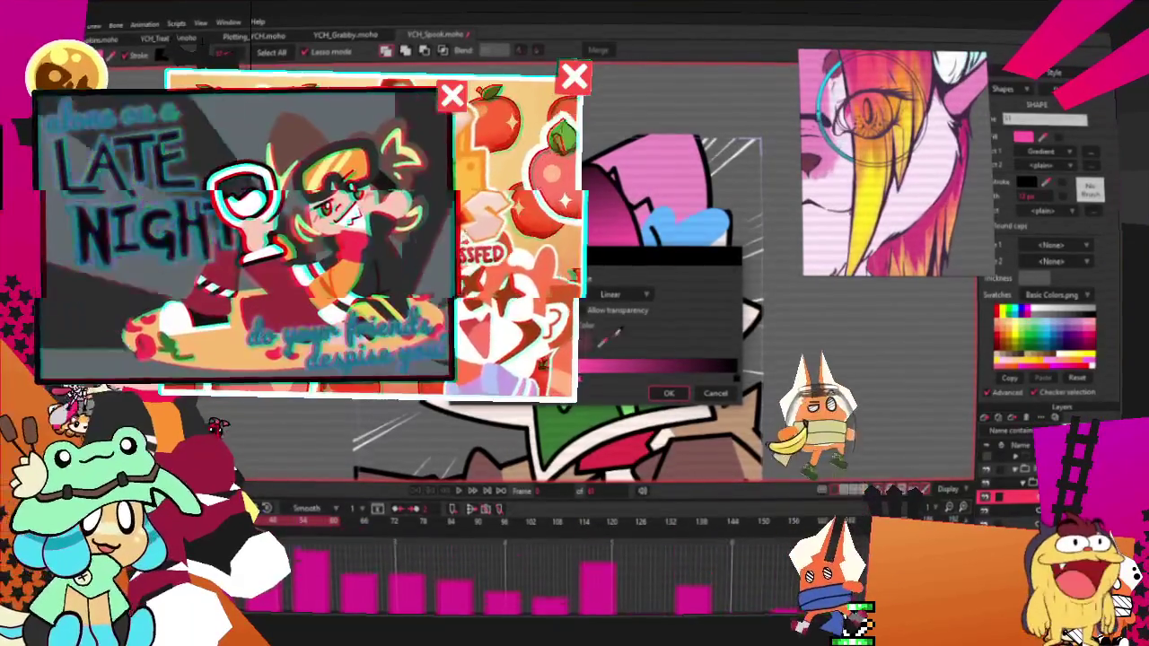
click(683, 381)
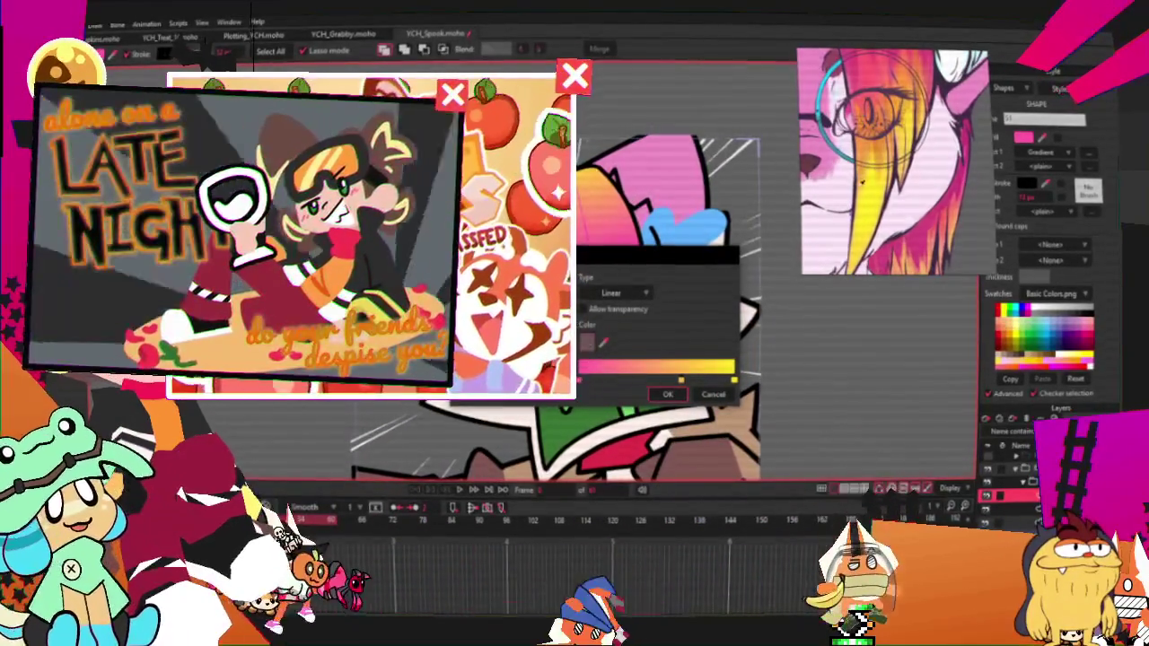
click(589, 342)
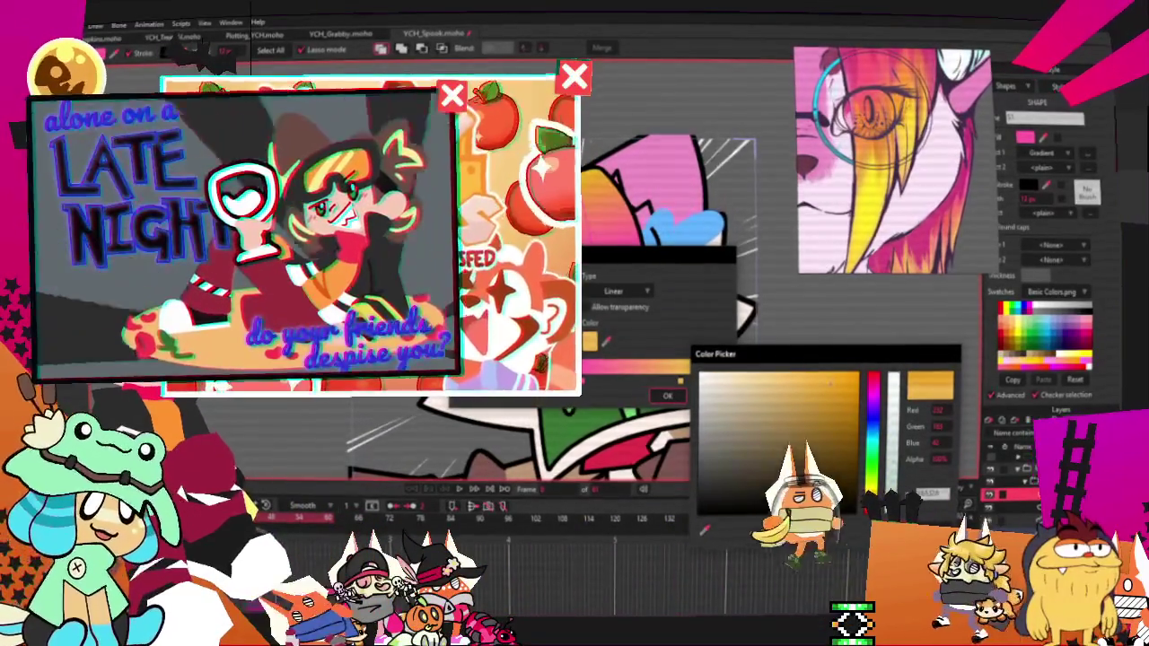
click(931, 492)
drag(581, 384, 626, 384)
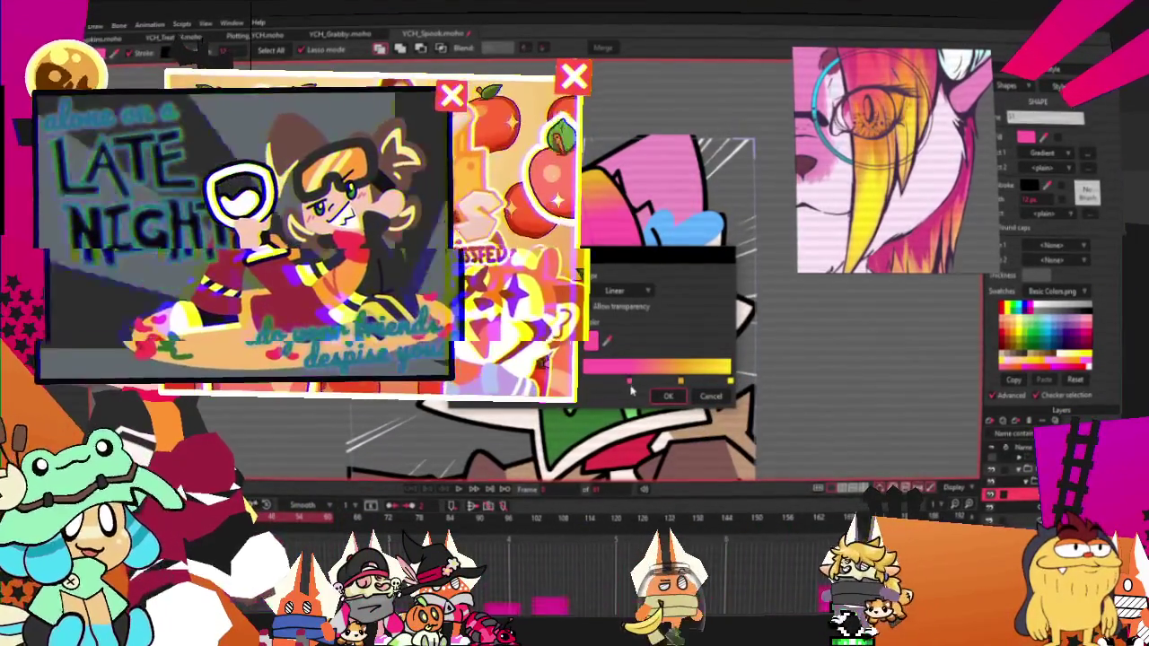
click(670, 397)
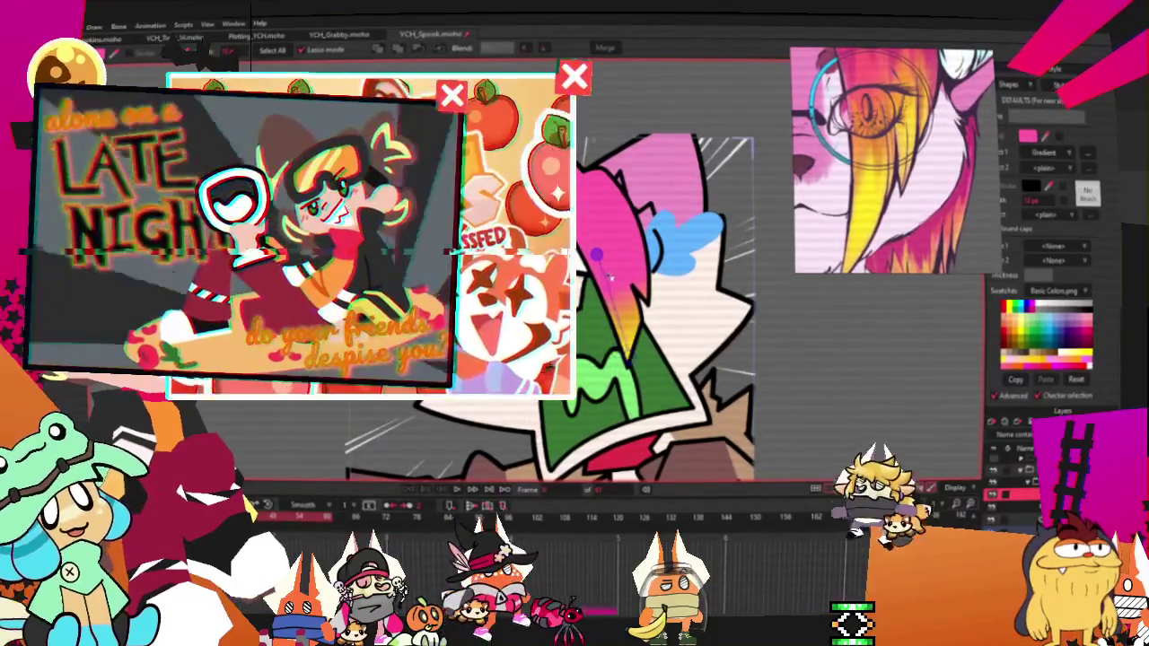
drag(587, 175, 626, 287)
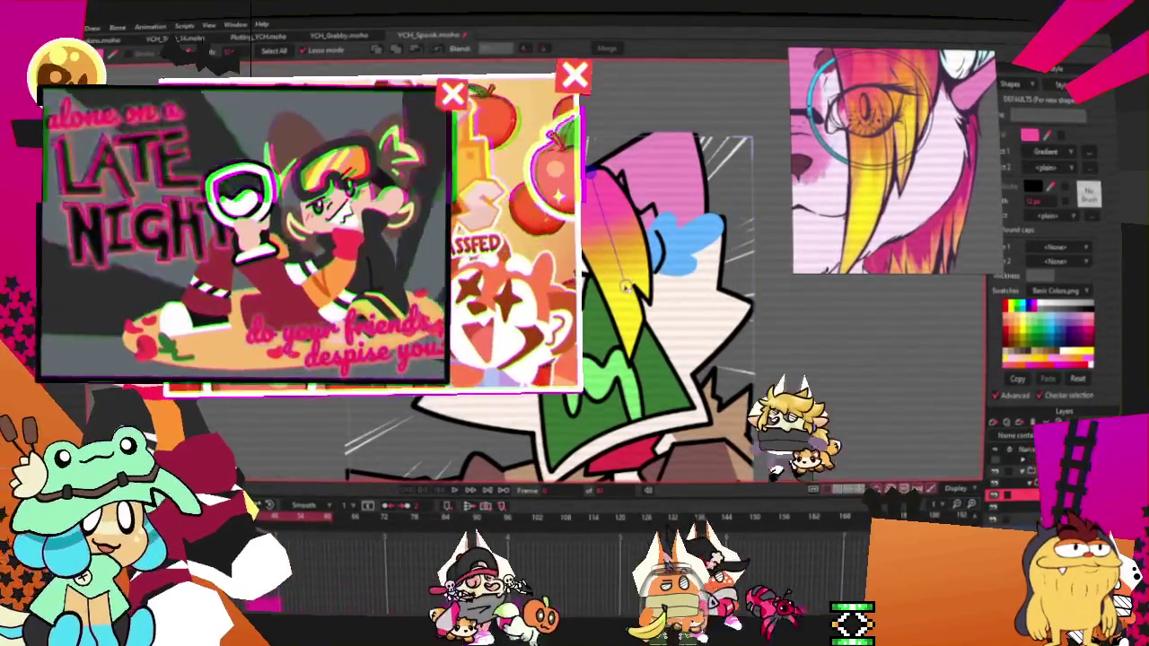
Step: Re-angle the gradient to fade diagonally from pink at the root to yellow at the tip
scroll(625, 287, down, 3)
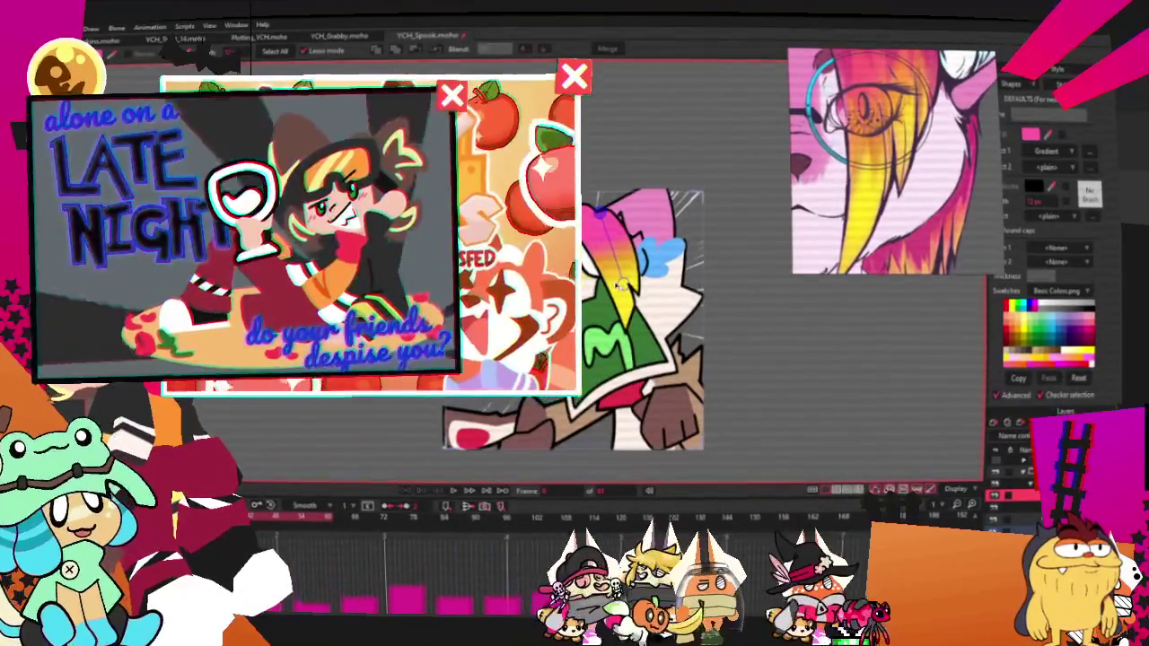
scroll(584, 319, up, 1)
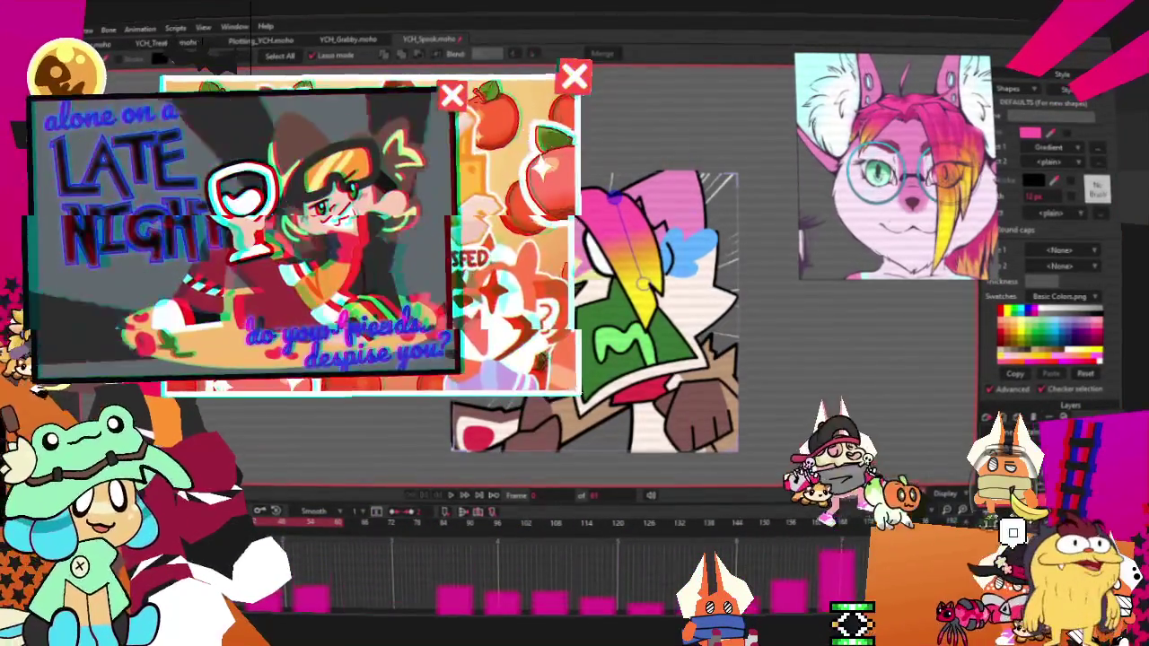
scroll(628, 269, up, 5)
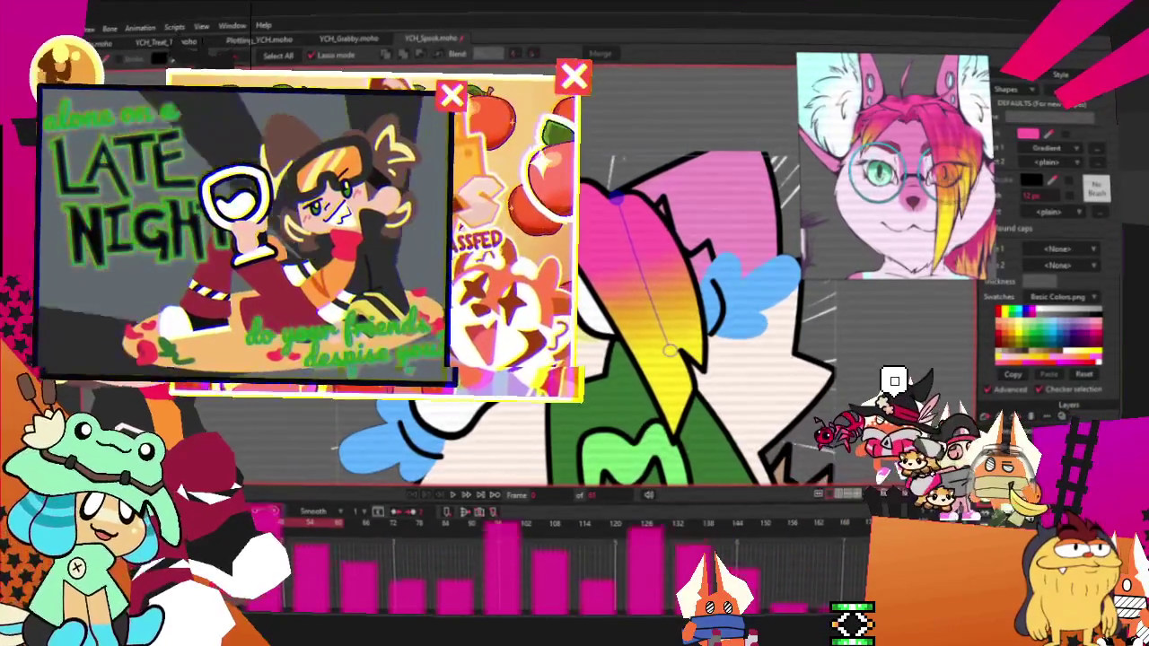
key(a)
scroll(629, 296, up, 2)
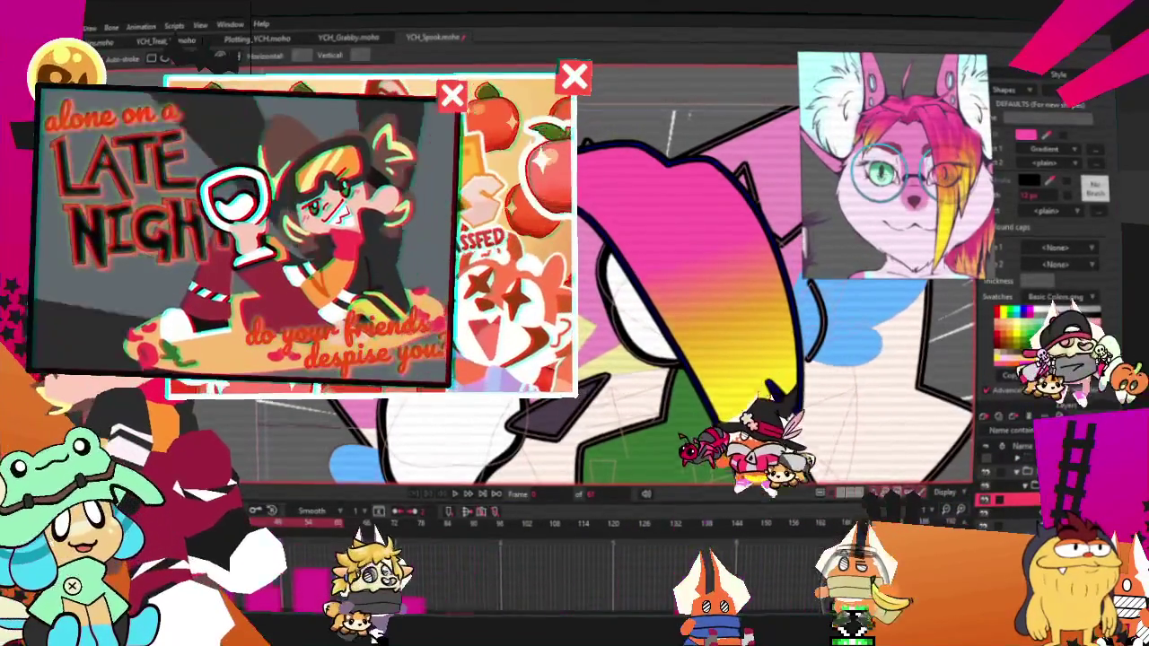
key(q)
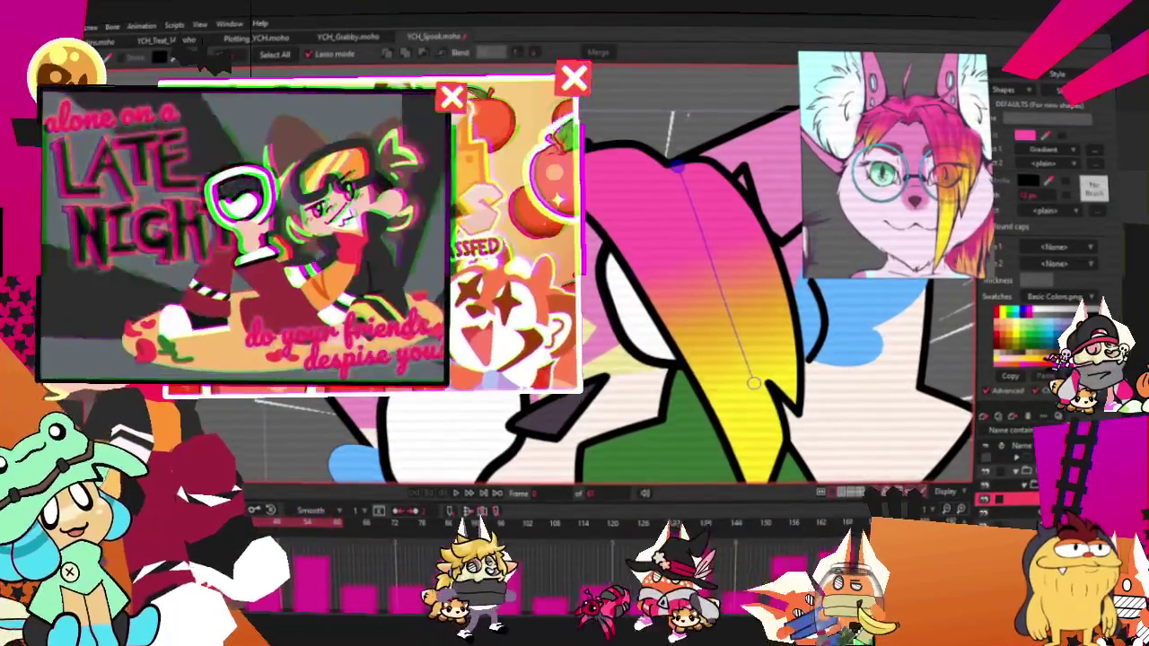
key(a)
scroll(628, 297, up, 1)
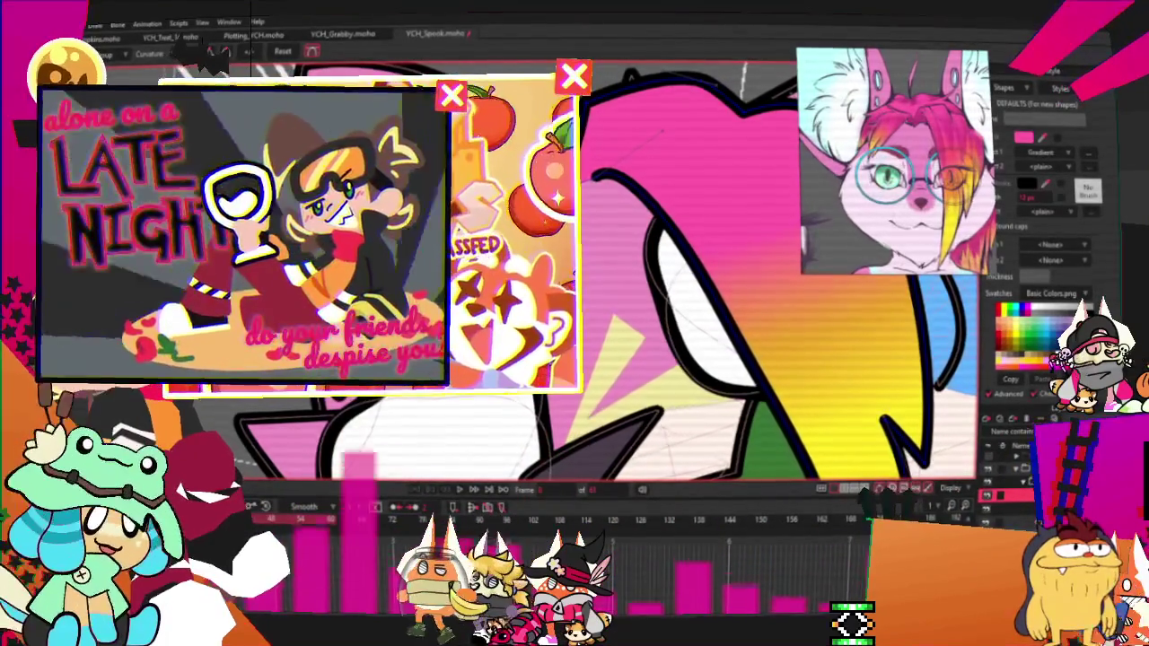
key(t)
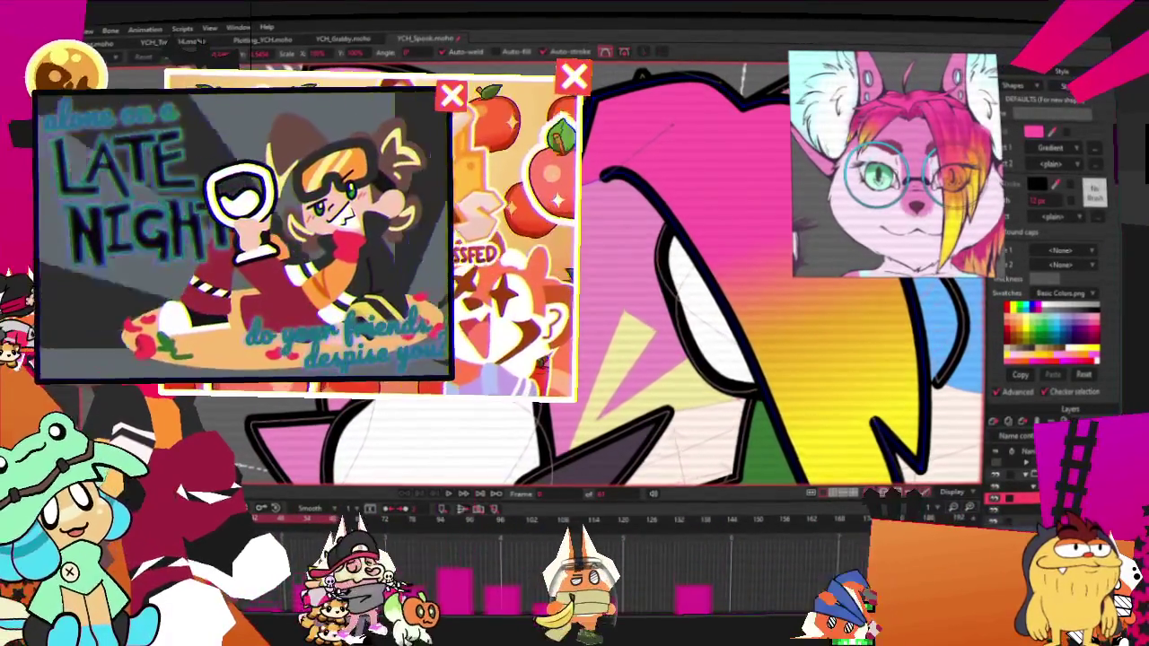
key(g)
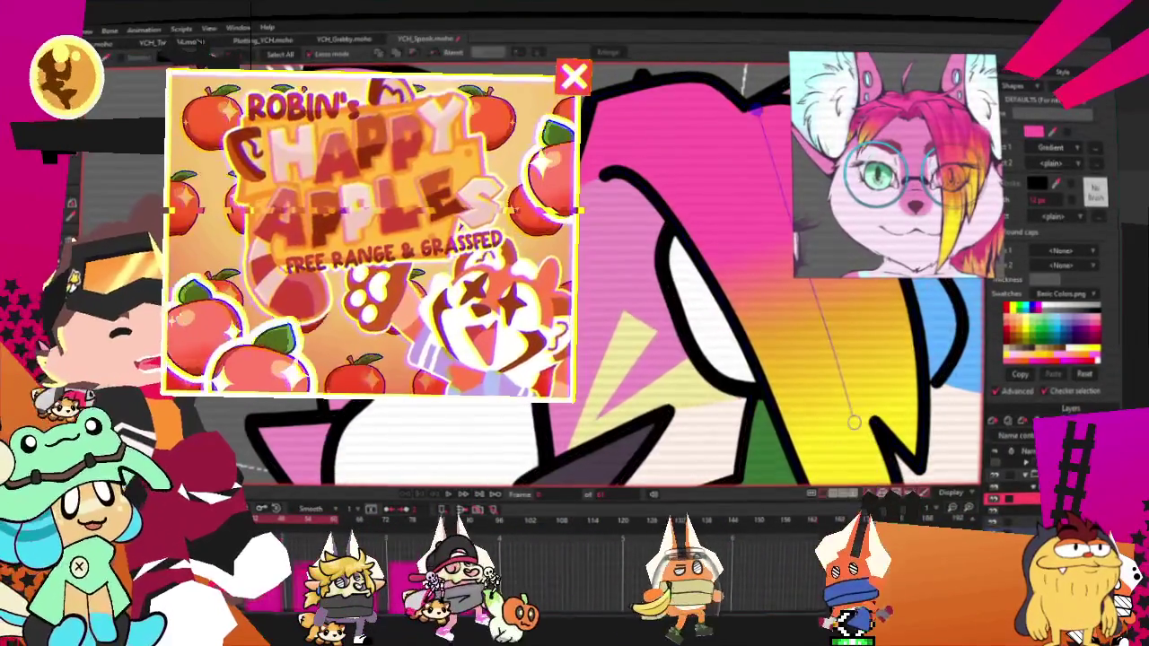